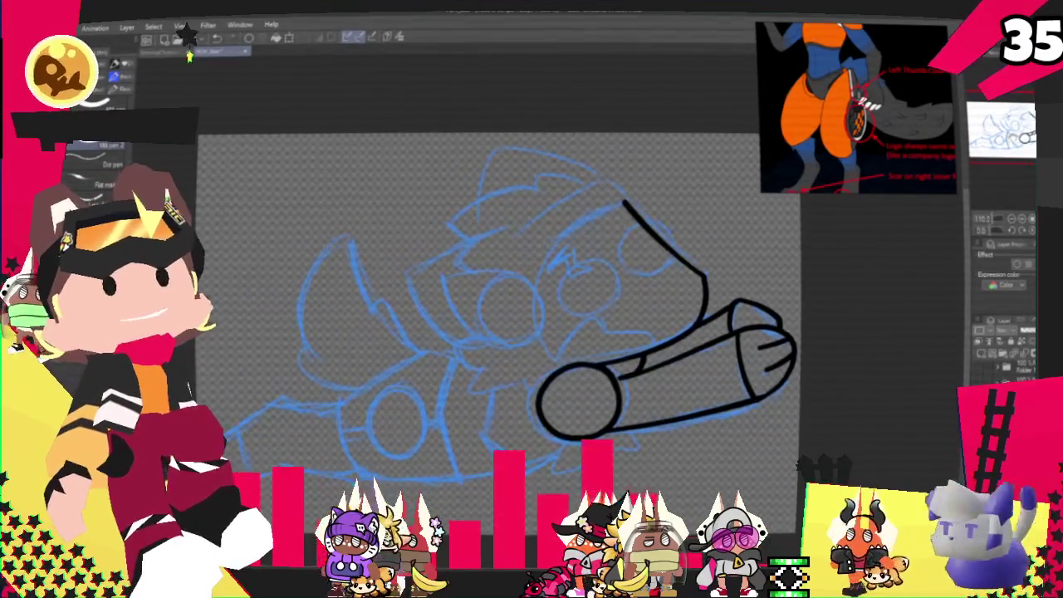
- Ink the head outline, the right side of the earcup circle and the headband curve
{"action": "left_click_drag", "start_coordinate": [538, 276], "coordinate": [566, 367]}
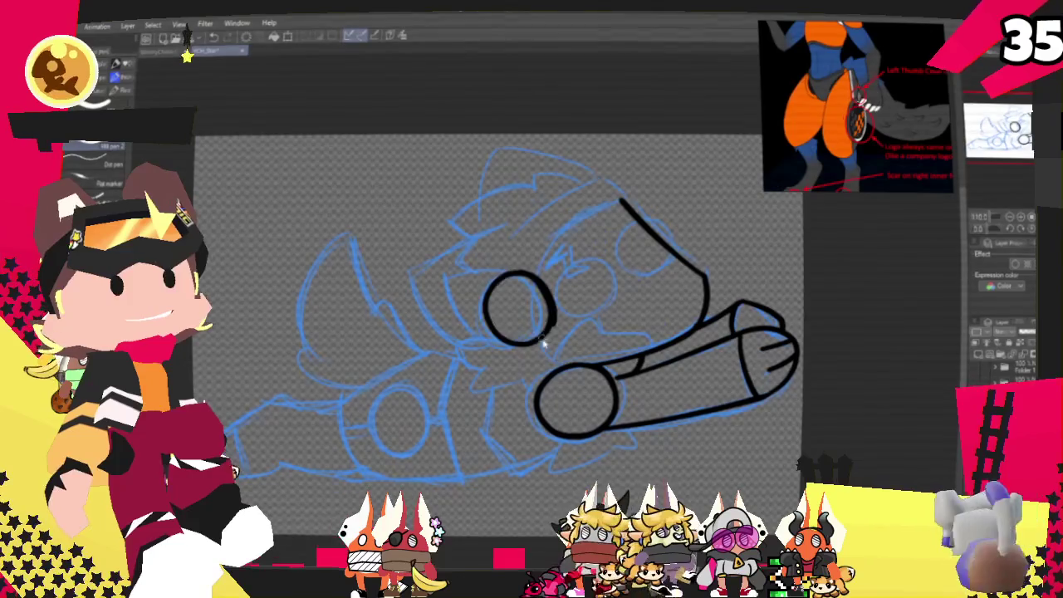
{"action": "left_click_drag", "start_coordinate": [544, 300], "coordinate": [547, 333]}
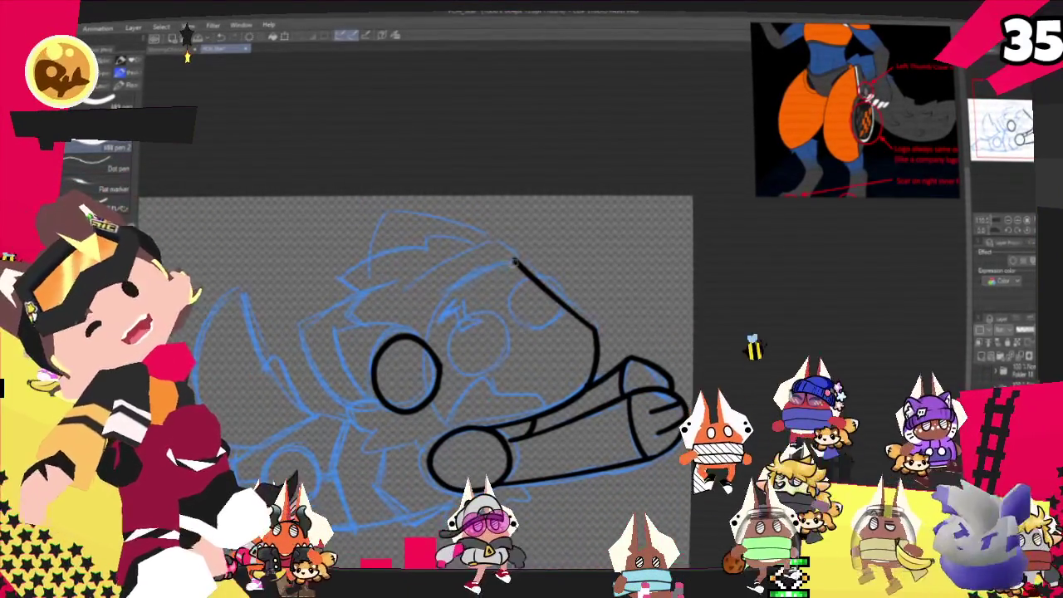
{"action": "left_click_drag", "start_coordinate": [525, 260], "coordinate": [424, 349]}
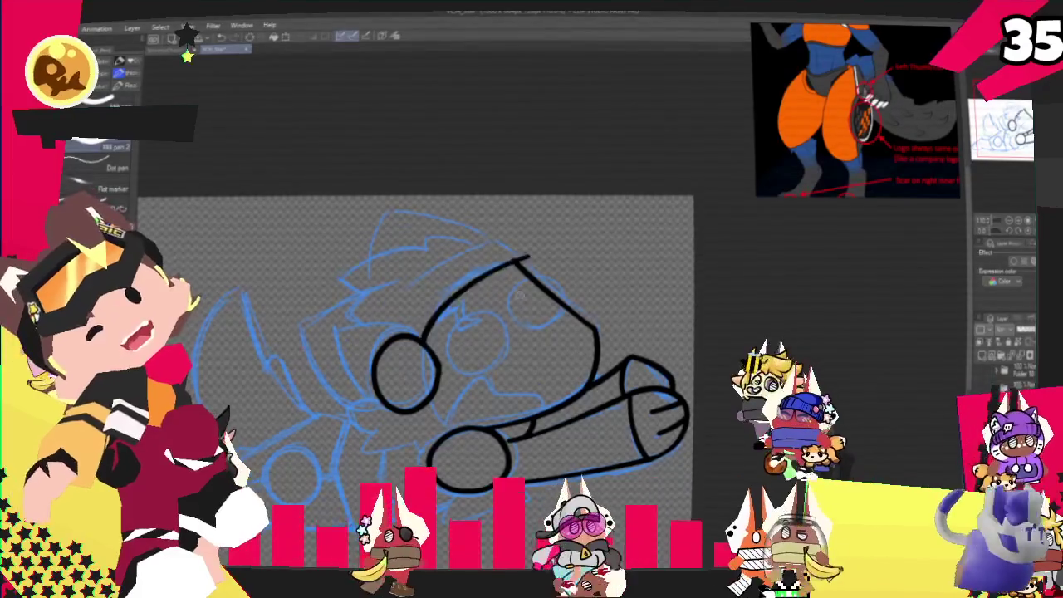
- Add a hook at the headband's top end, then ink a curve along the top of the head
{"action": "left_click_drag", "start_coordinate": [512, 247], "coordinate": [524, 268]}
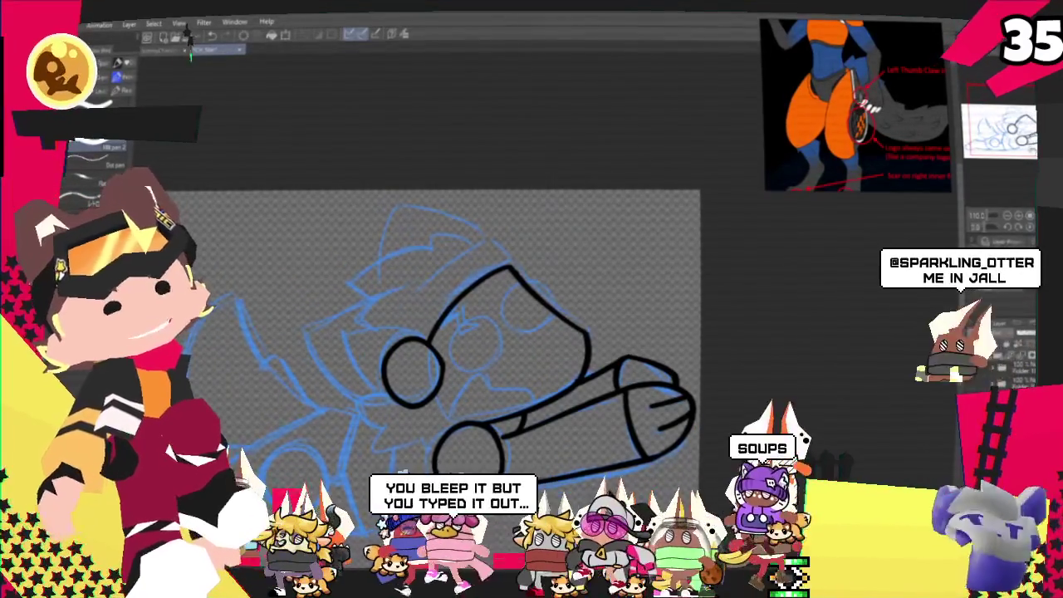
{"action": "left_click_drag", "start_coordinate": [415, 332], "coordinate": [473, 340]}
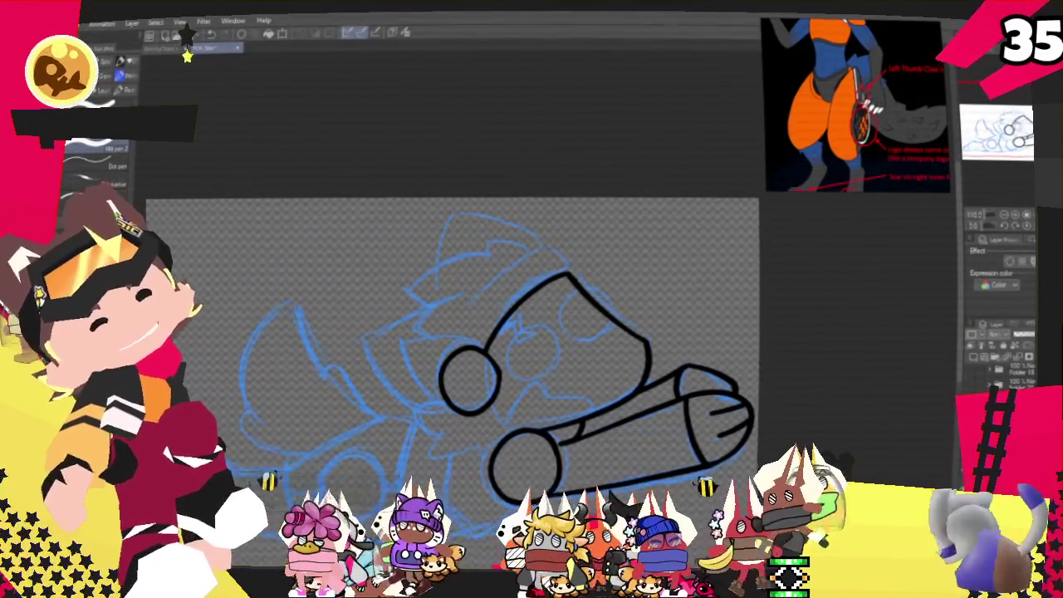
{"action": "left_click_drag", "start_coordinate": [457, 348], "coordinate": [468, 372]}
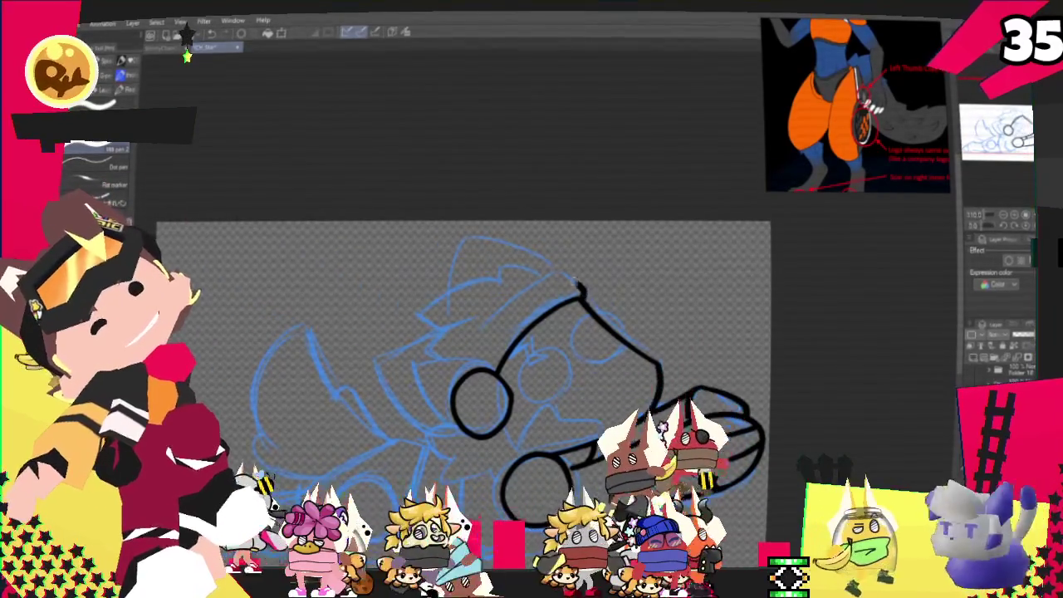
{"action": "left_click_drag", "start_coordinate": [539, 273], "coordinate": [585, 293]}
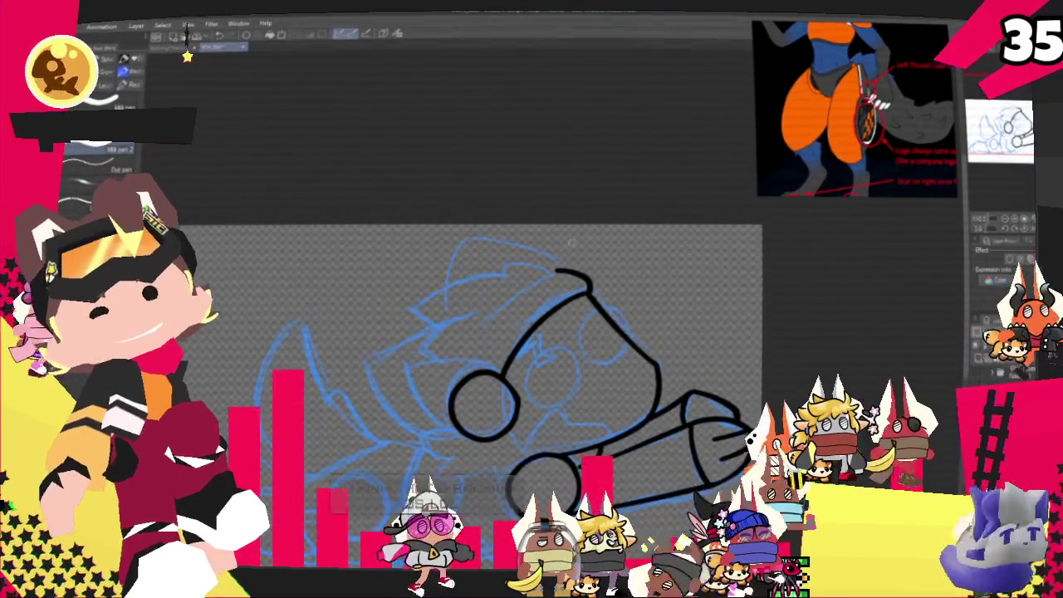
{"action": "scroll", "coordinate": [532, 333], "scroll_direction": "up", "scroll_amount": 3}
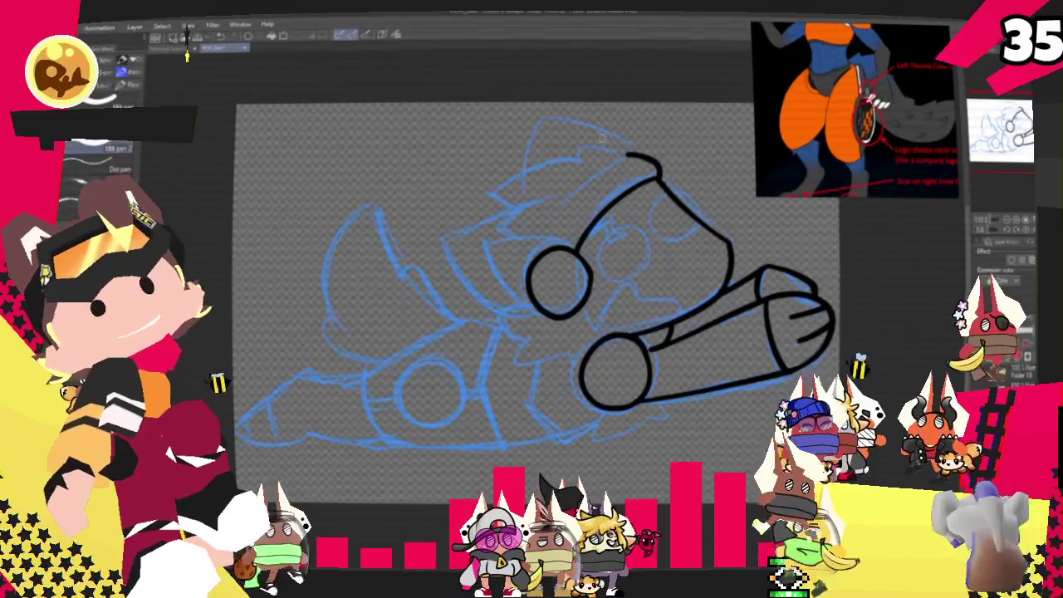
- Redraw the head curve through several undo attempts, keeping the longer arc
{"action": "key", "text": "ctrl+z"}
{"action": "left_click_drag", "start_coordinate": [548, 249], "coordinate": [662, 175]}
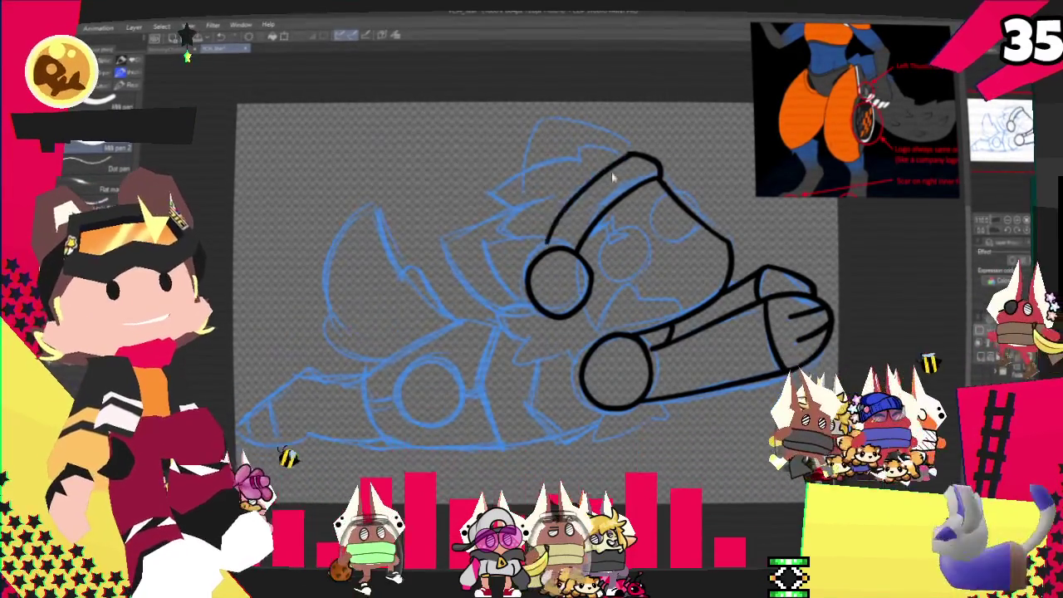
{"action": "key", "text": "ctrl+z"}
{"action": "mouse_move", "coordinate": [544, 245]}
{"action": "left_mouse_down"}
{"action": "mouse_move", "coordinate": [662, 177]}
{"action": "mouse_move", "coordinate": [551, 249]}
{"action": "left_mouse_up"}
{"action": "key", "text": "ctrl+z"}
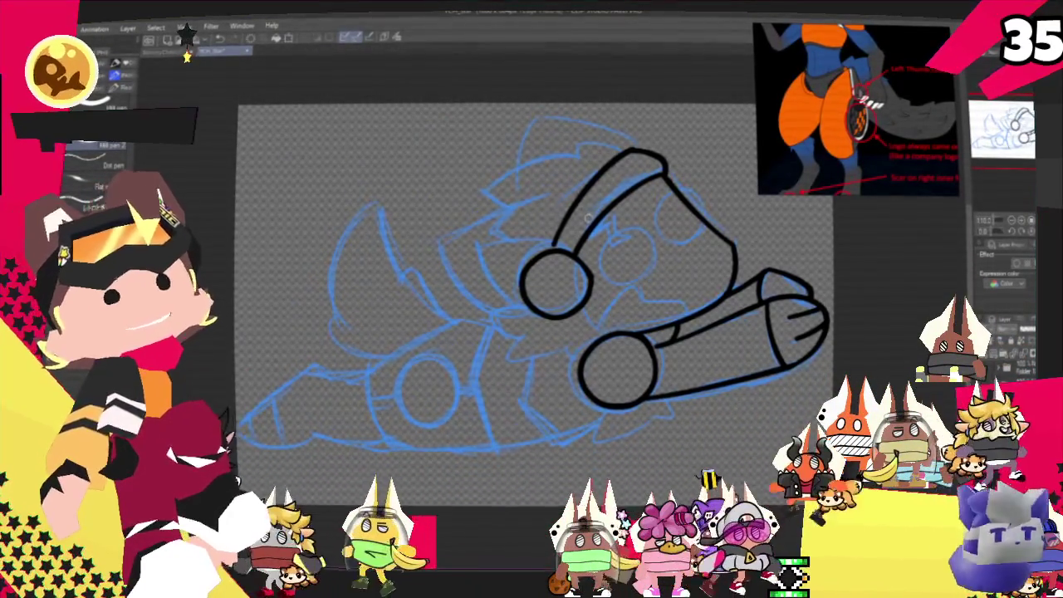
- Ink the headband's second edge, the earcup's left edge and an ear shape beside it
{"action": "mouse_move", "coordinate": [579, 143]}
{"action": "left_mouse_down"}
{"action": "mouse_move", "coordinate": [632, 150]}
{"action": "mouse_move", "coordinate": [508, 172]}
{"action": "mouse_move", "coordinate": [480, 202]}
{"action": "left_mouse_up"}
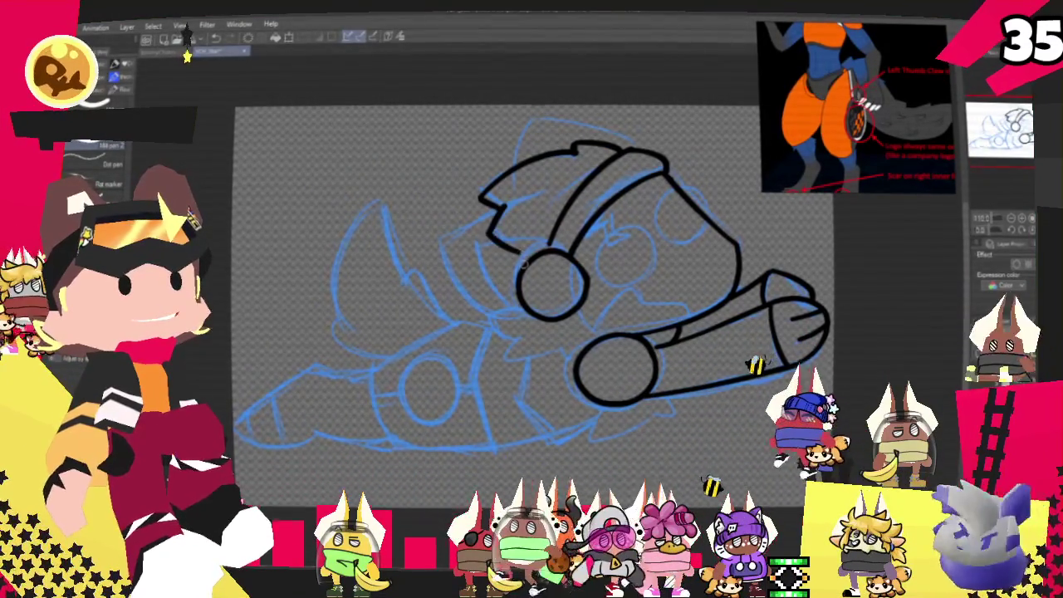
{"action": "left_click_drag", "start_coordinate": [482, 245], "coordinate": [530, 322]}
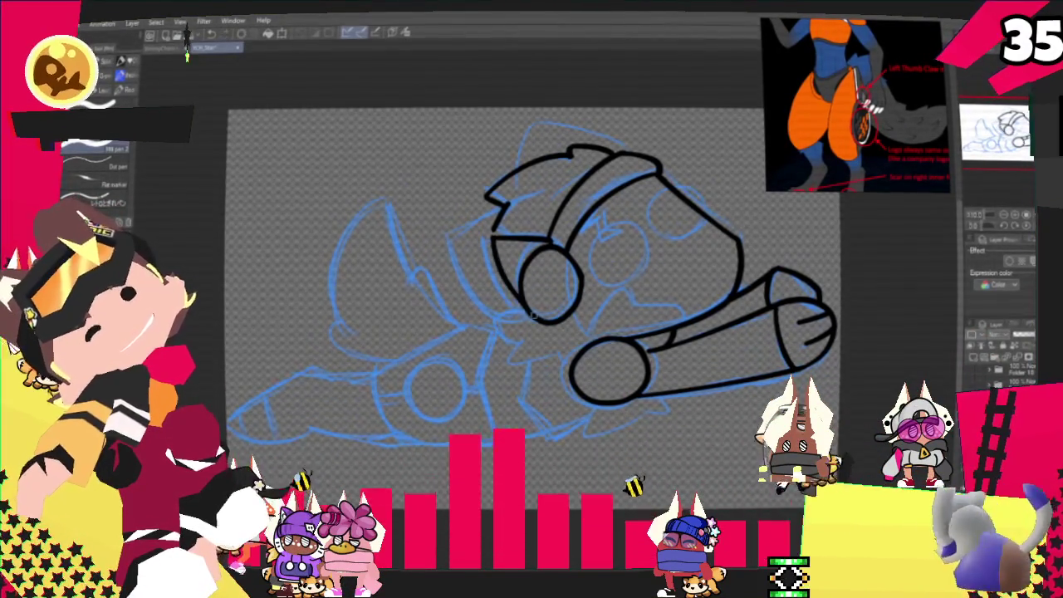
{"action": "left_click_drag", "start_coordinate": [490, 236], "coordinate": [519, 307]}
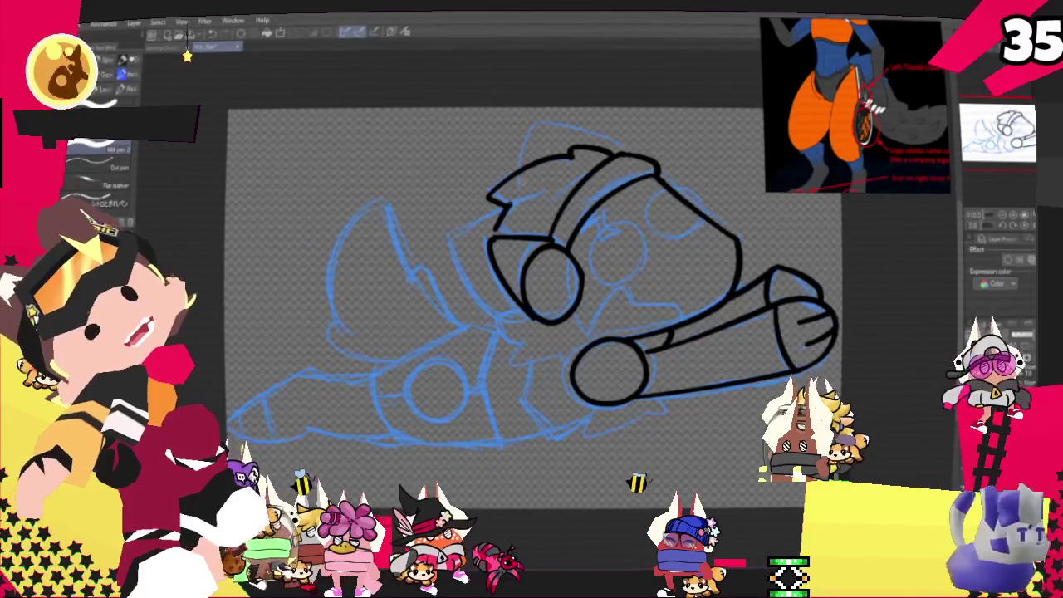
{"action": "left_click_drag", "start_coordinate": [488, 239], "coordinate": [532, 324]}
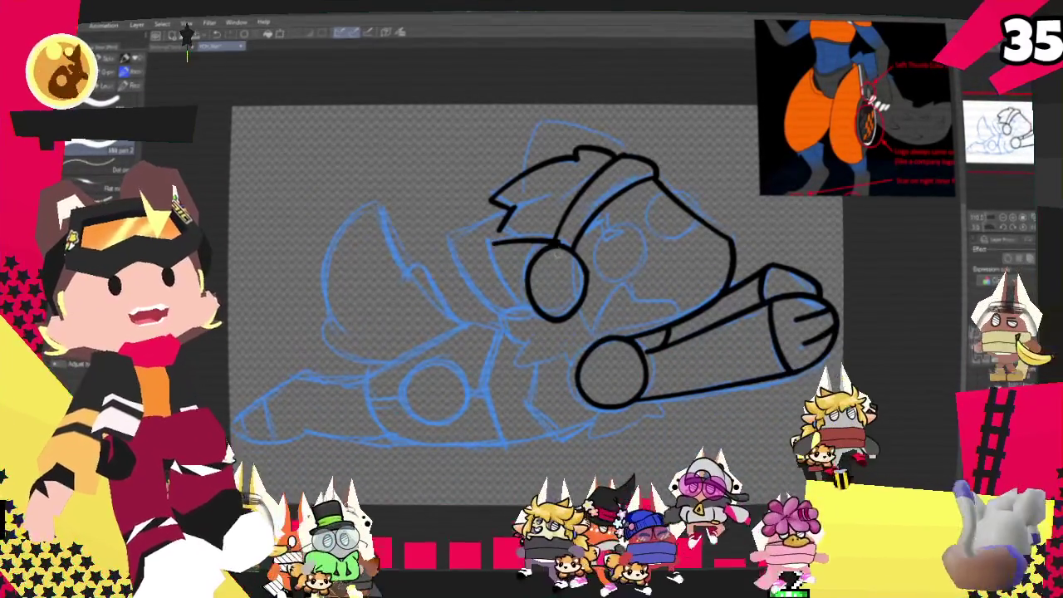
{"action": "left_click_drag", "start_coordinate": [531, 244], "coordinate": [536, 286]}
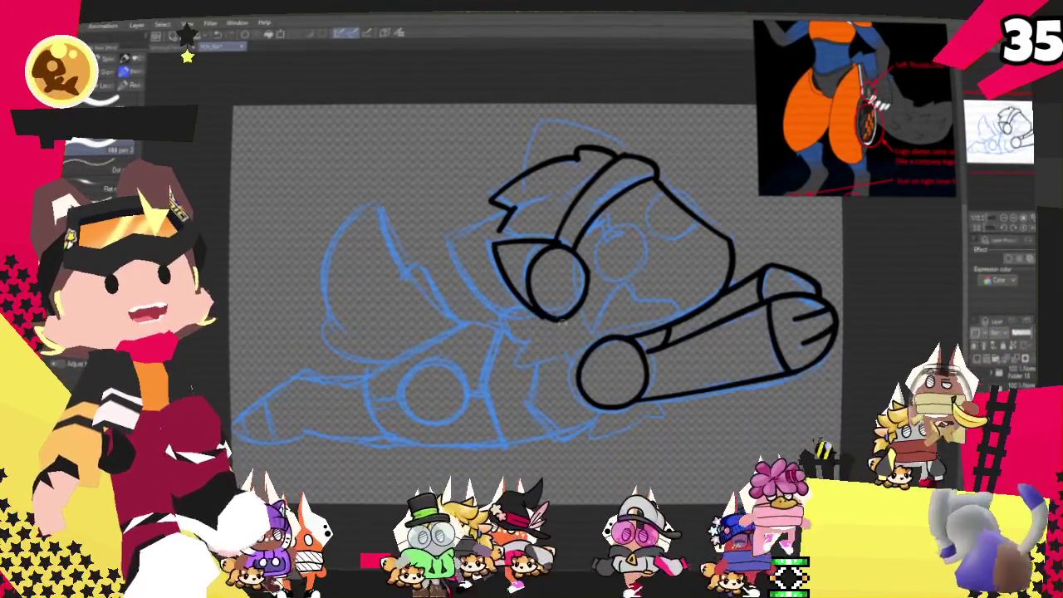
- Trim the ear stroke and ink its base, then ink the hat's left edge and back of the head
{"action": "key", "text": "ctrl+z"}
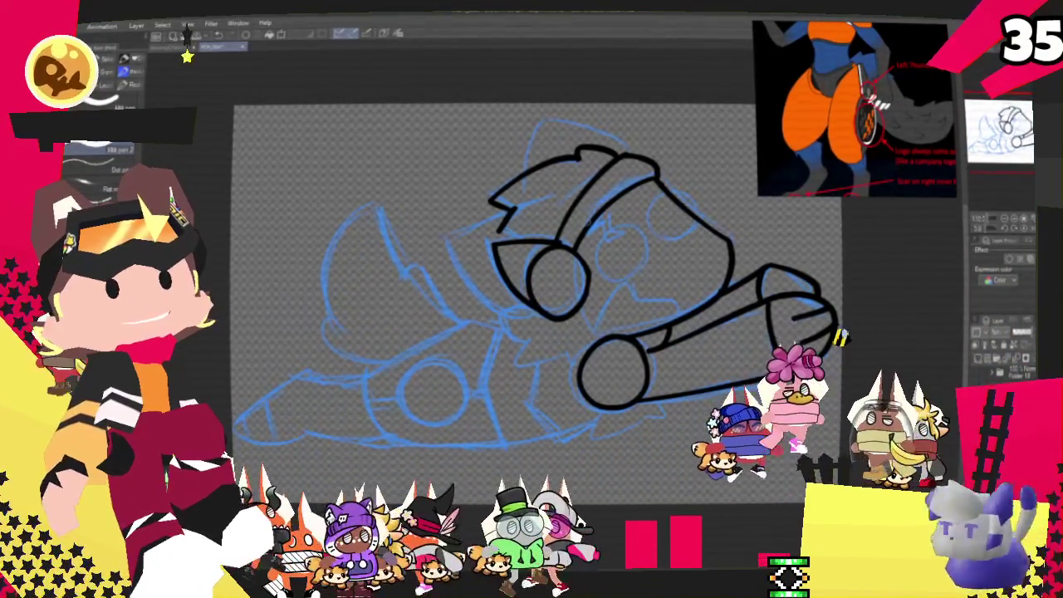
{"action": "left_click_drag", "start_coordinate": [490, 250], "coordinate": [540, 243]}
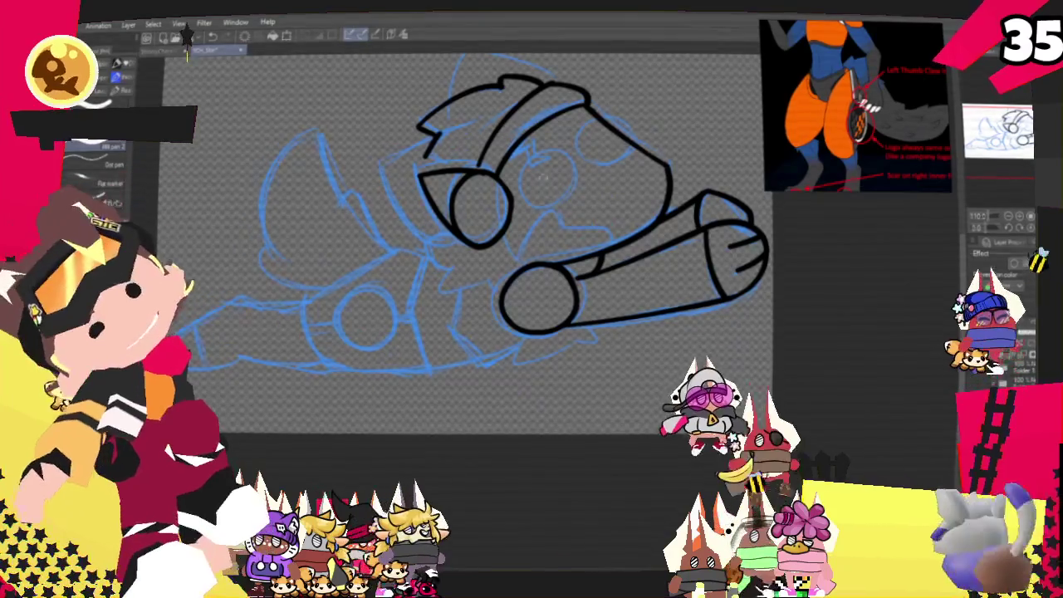
{"action": "left_click_drag", "start_coordinate": [609, 85], "coordinate": [721, 185]}
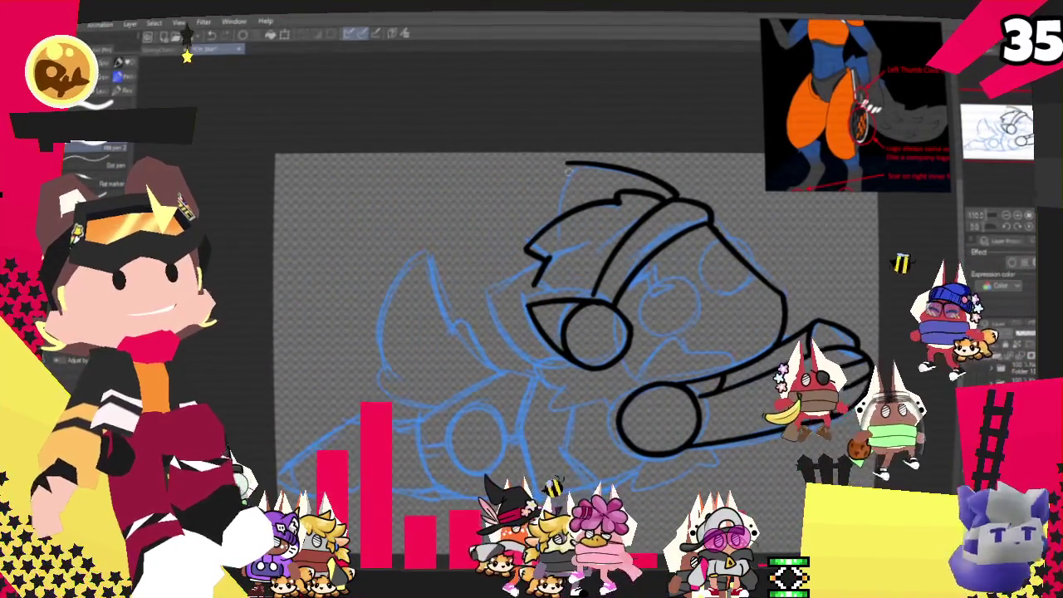
{"action": "left_click_drag", "start_coordinate": [567, 164], "coordinate": [559, 214]}
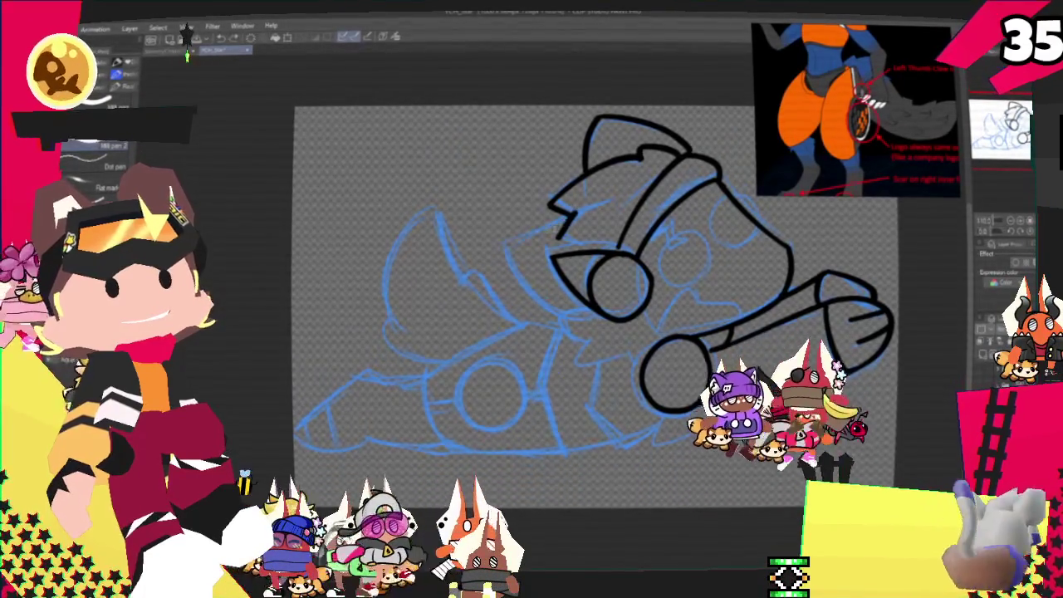
{"action": "left_click_drag", "start_coordinate": [573, 213], "coordinate": [502, 247]}
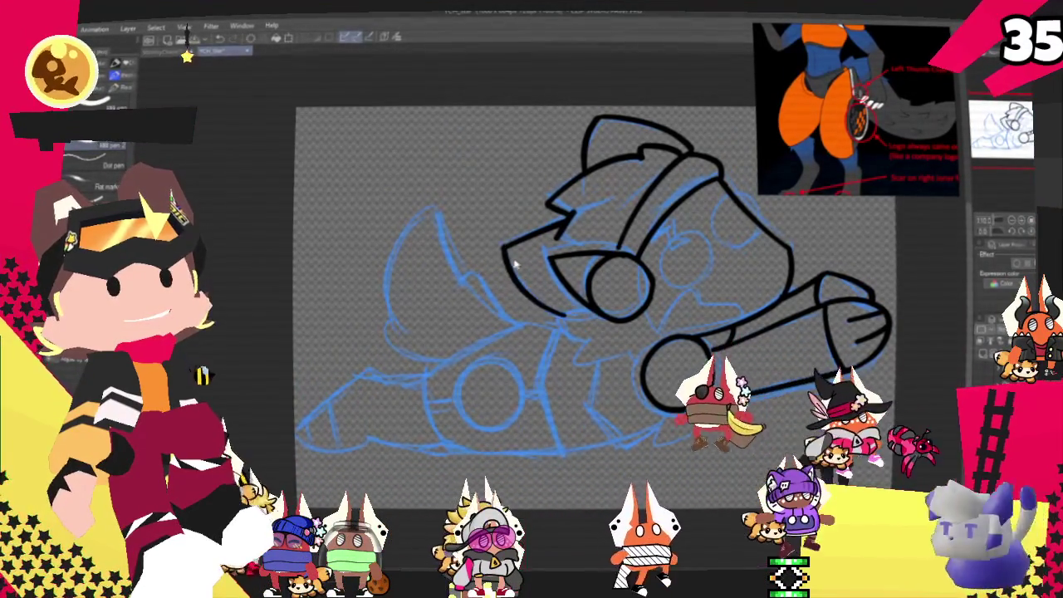
- Extend the line below the head and redraw the line beneath the lower earcup
{"action": "left_click_drag", "start_coordinate": [567, 330], "coordinate": [621, 358]}
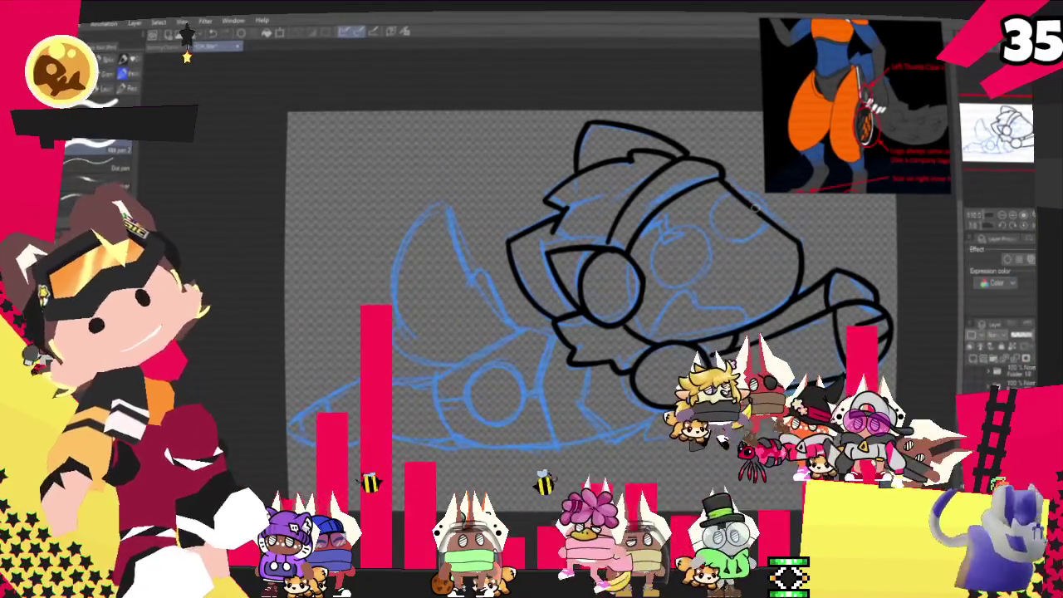
{"action": "left_click_drag", "start_coordinate": [581, 332], "coordinate": [554, 270]}
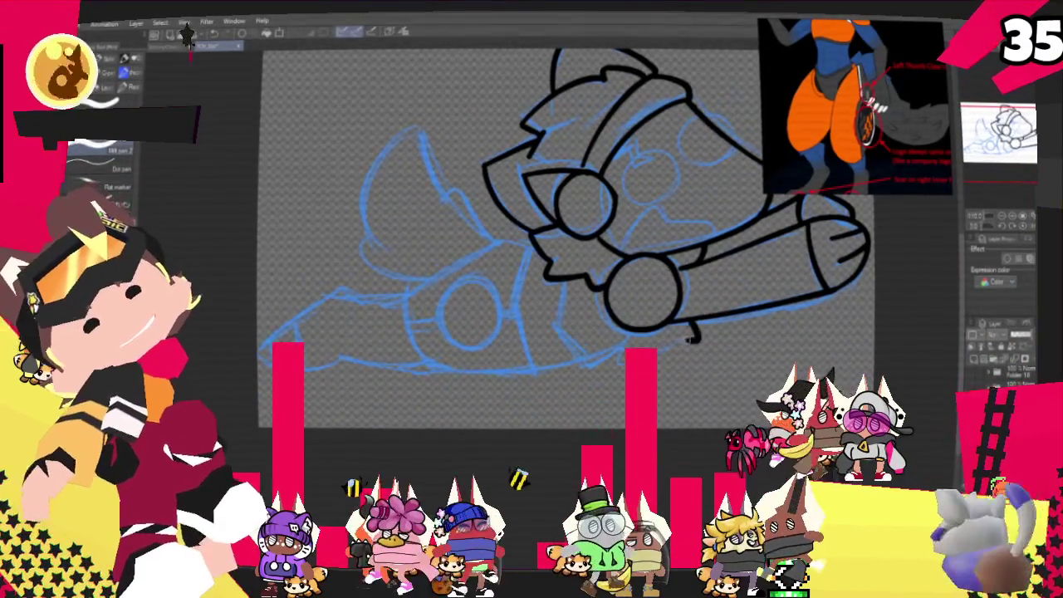
{"action": "key", "text": "ctrl+z"}
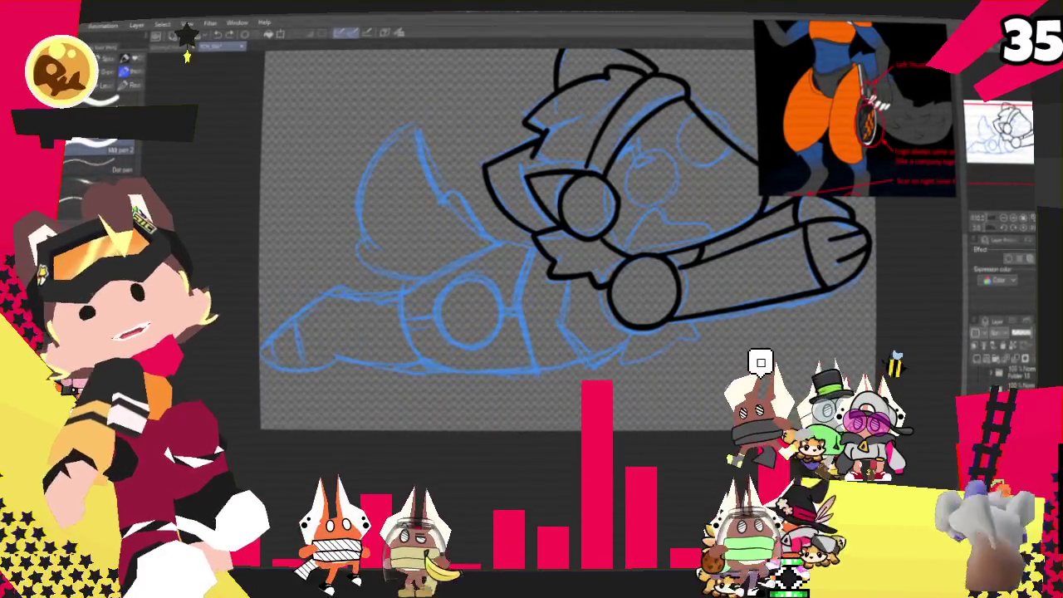
{"action": "mouse_move", "coordinate": [531, 249]}
{"action": "left_mouse_down"}
{"action": "mouse_move", "coordinate": [579, 211]}
{"action": "mouse_move", "coordinate": [638, 331]}
{"action": "left_mouse_up"}
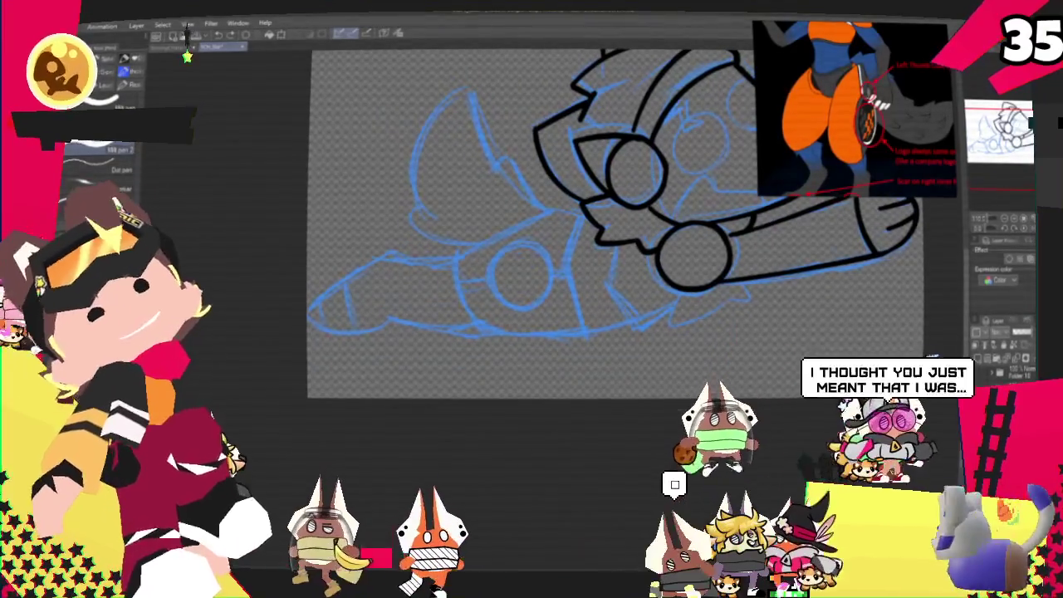
- Retry the curve below the lower ellipse, then undo it
{"action": "key", "text": "ctrl+z"}
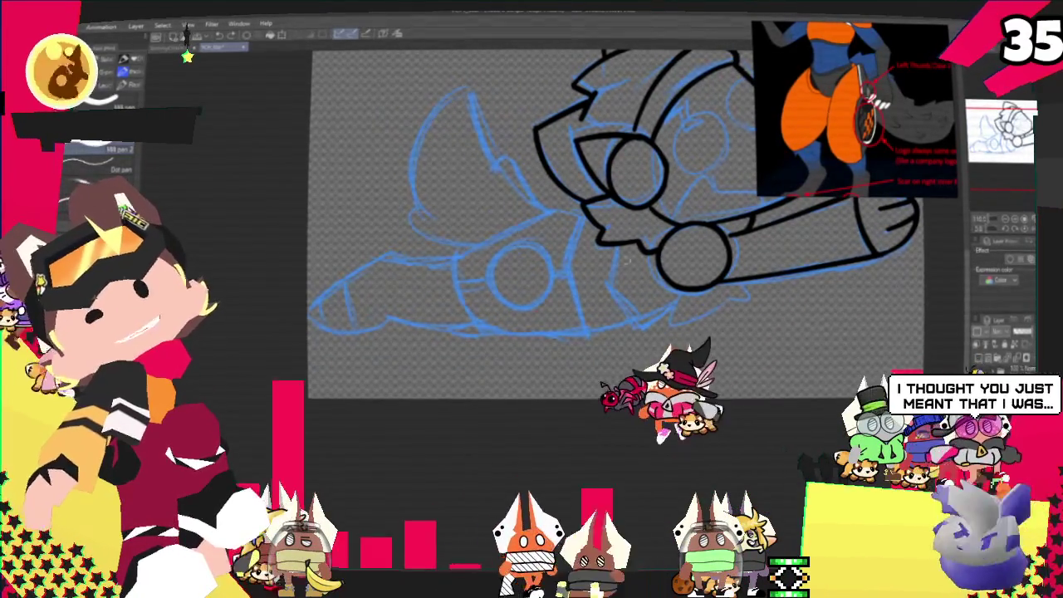
{"action": "left_click_drag", "start_coordinate": [617, 249], "coordinate": [638, 316]}
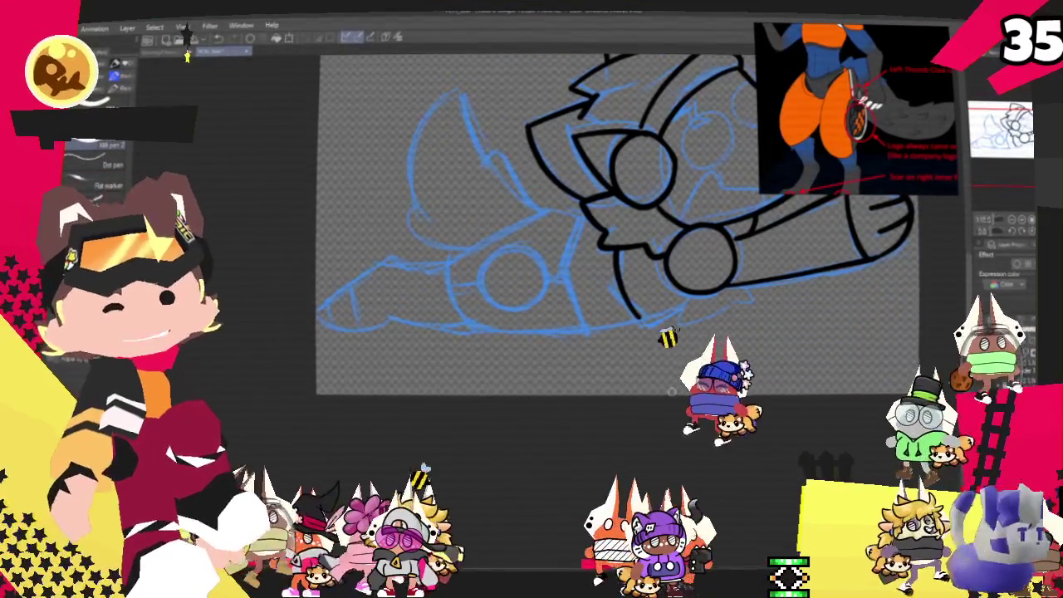
{"action": "mouse_move", "coordinate": [718, 292]}
{"action": "left_mouse_down"}
{"action": "mouse_move", "coordinate": [686, 267]}
{"action": "mouse_move", "coordinate": [636, 299]}
{"action": "mouse_move", "coordinate": [714, 272]}
{"action": "mouse_move", "coordinate": [624, 311]}
{"action": "left_mouse_up"}
{"action": "key", "text": "ctrl+z"}
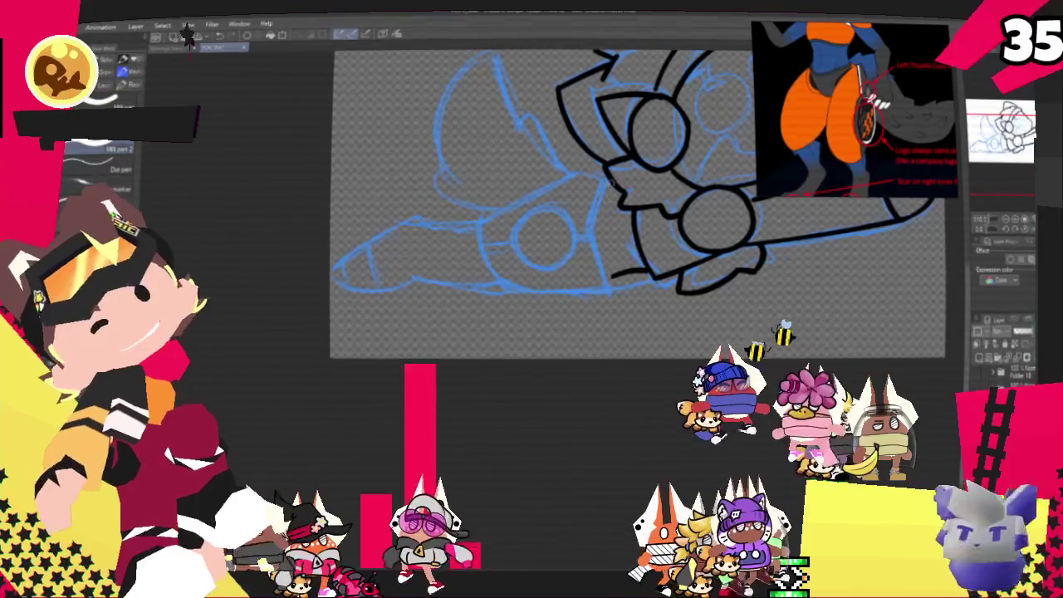
- Ink detail lines beside the earcups and a curve left of the earcup, then sketch a small top-left box
{"action": "left_click_drag", "start_coordinate": [605, 189], "coordinate": [610, 275]}
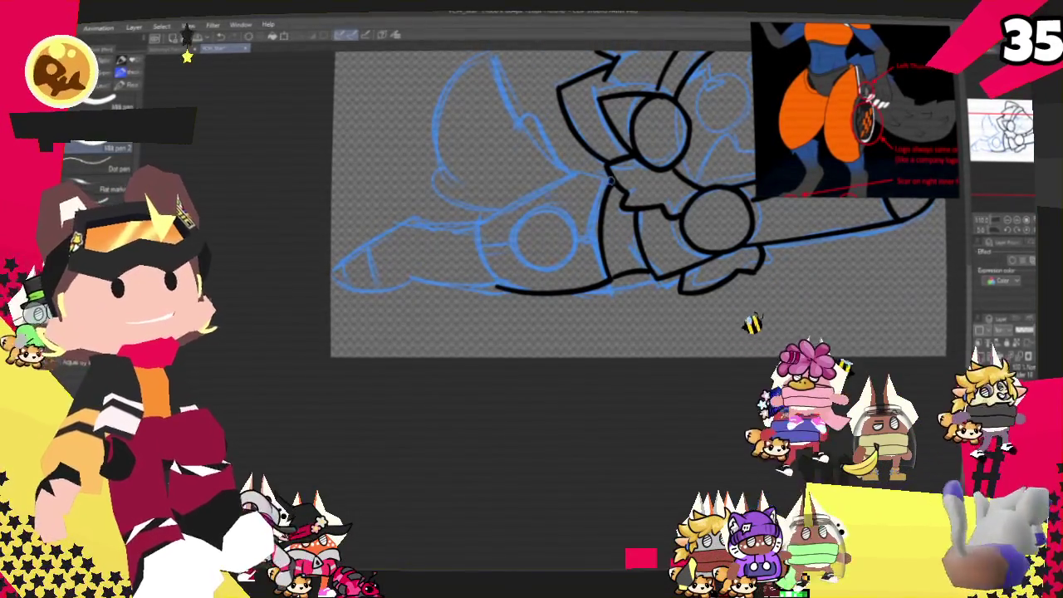
{"action": "left_click_drag", "start_coordinate": [497, 218], "coordinate": [511, 289]}
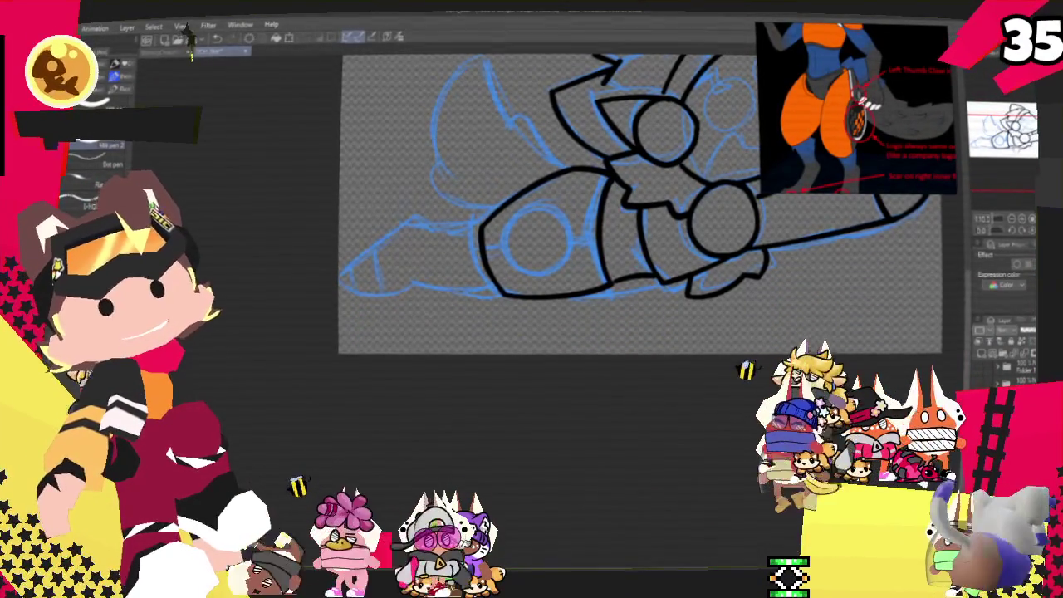
{"action": "scroll", "coordinate": [631, 232], "scroll_direction": "up", "scroll_amount": 2}
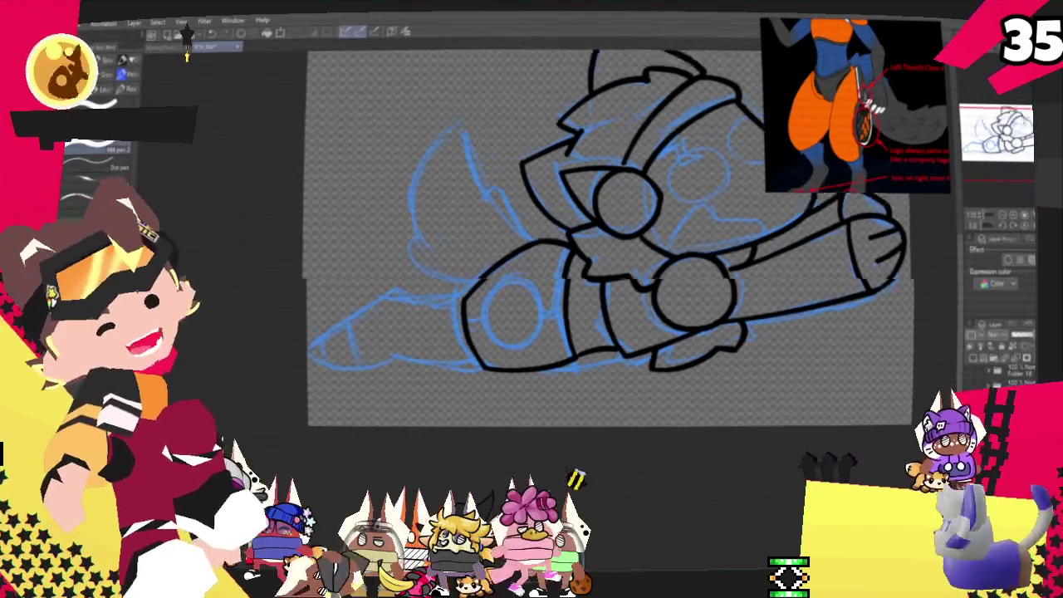
{"action": "left_click_drag", "start_coordinate": [581, 233], "coordinate": [569, 270]}
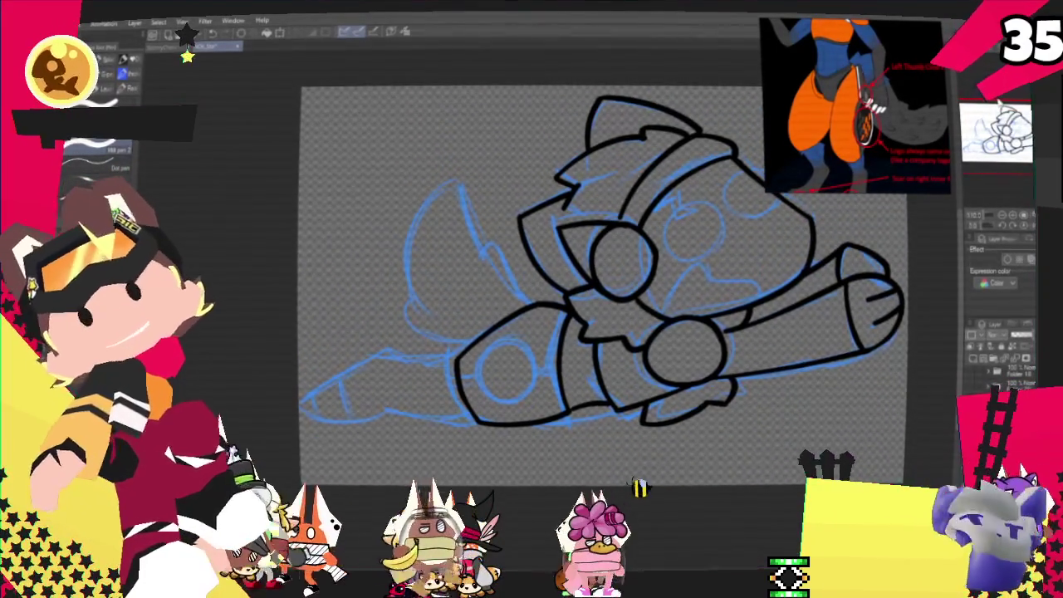
{"action": "left_click_drag", "start_coordinate": [410, 136], "coordinate": [399, 201]}
{"action": "mouse_move", "coordinate": [332, 176]}
{"action": "left_mouse_down"}
{"action": "mouse_move", "coordinate": [326, 214]}
{"action": "mouse_move", "coordinate": [382, 225]}
{"action": "mouse_move", "coordinate": [334, 175]}
{"action": "mouse_move", "coordinate": [359, 210]}
{"action": "mouse_move", "coordinate": [354, 194]}
{"action": "mouse_move", "coordinate": [404, 194]}
{"action": "left_mouse_up"}
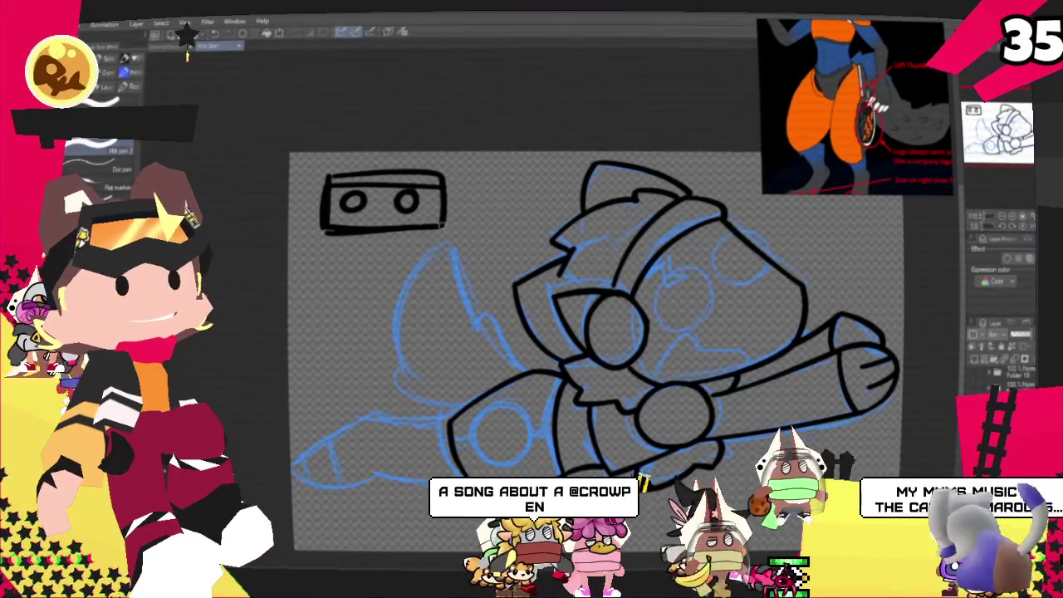
- Bolden the box outline, draw an upward arrow beneath it, then undo the arrowhead strokes
{"action": "left_click_drag", "start_coordinate": [328, 172], "coordinate": [447, 174]}
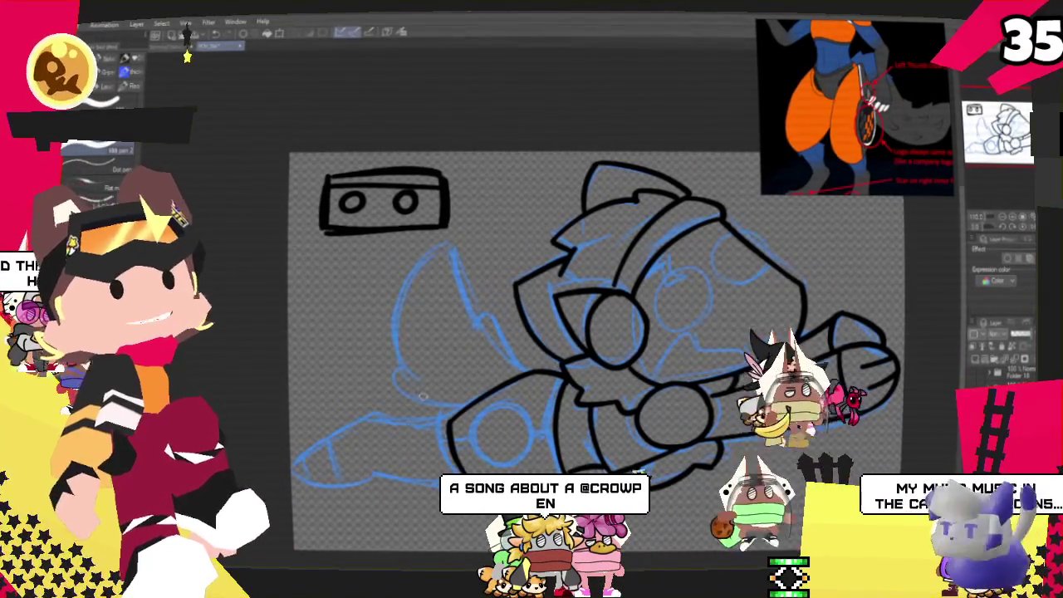
{"action": "left_click_drag", "start_coordinate": [365, 249], "coordinate": [367, 331]}
{"action": "left_click_drag", "start_coordinate": [343, 274], "coordinate": [383, 279]}
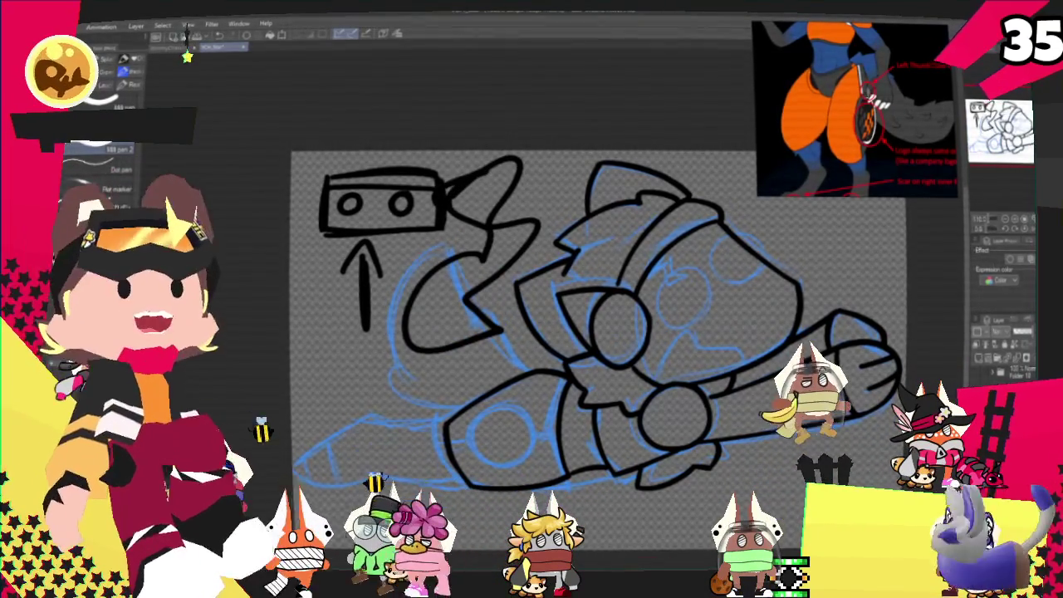
{"action": "key", "text": "ctrl+z"}
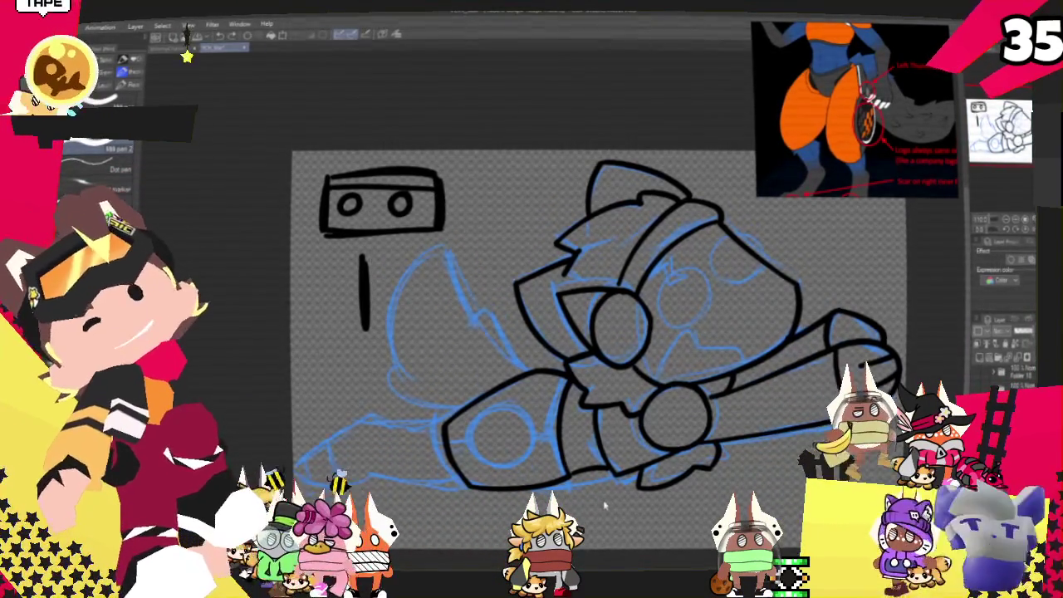
{"action": "key", "text": "ctrl+z"}
{"action": "key", "text": "ctrl+z"}
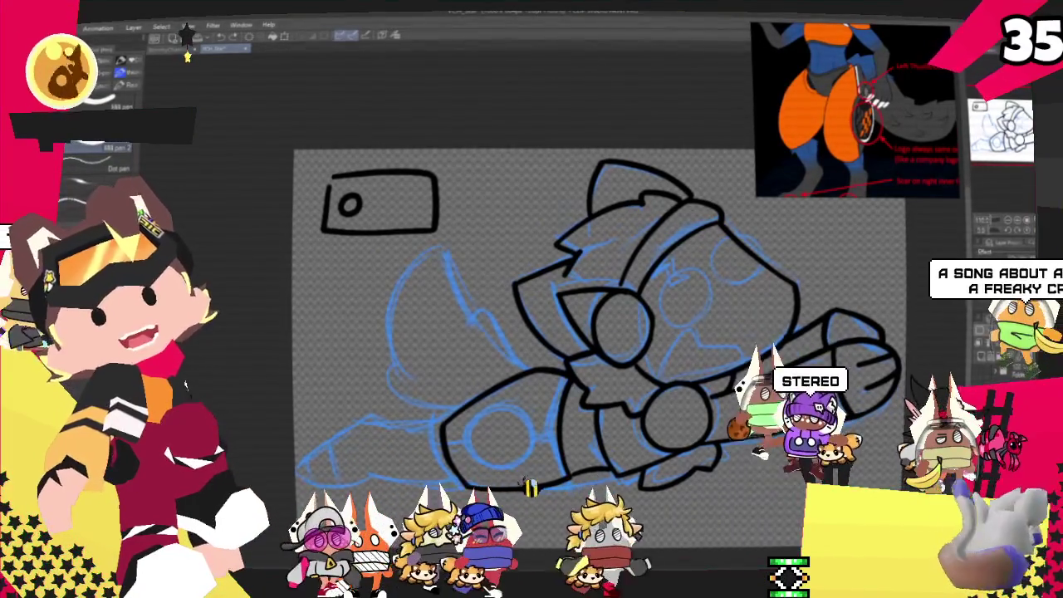
- Undo the box's inner circle and top edge, then pan the view up and right
{"action": "key", "text": "ctrl+z"}
{"action": "key", "text": "ctrl+z"}
{"action": "key", "text": "ctrl+z"}
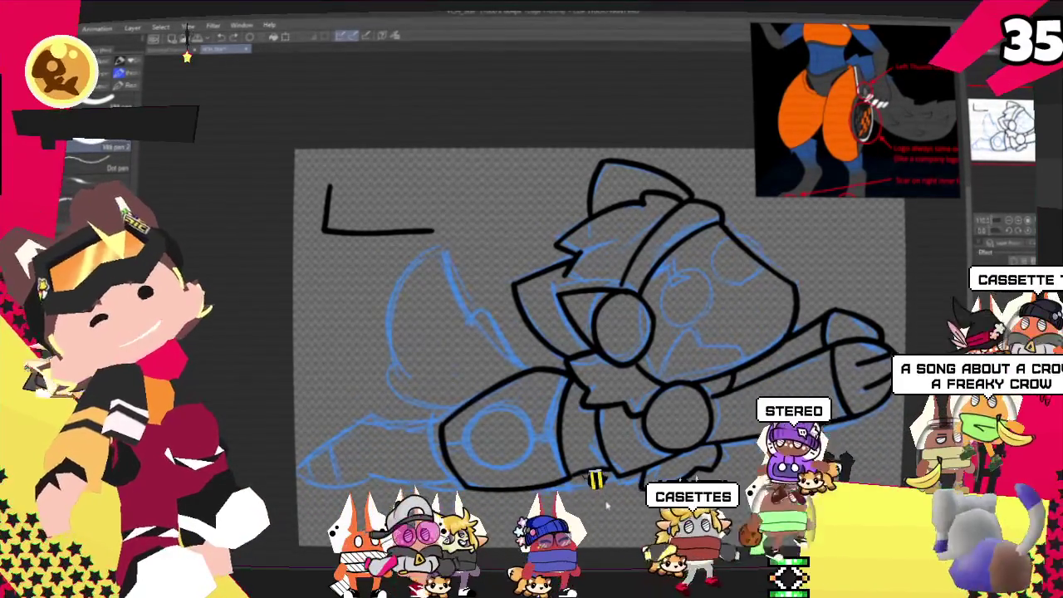
{"action": "key", "text": "ctrl+z"}
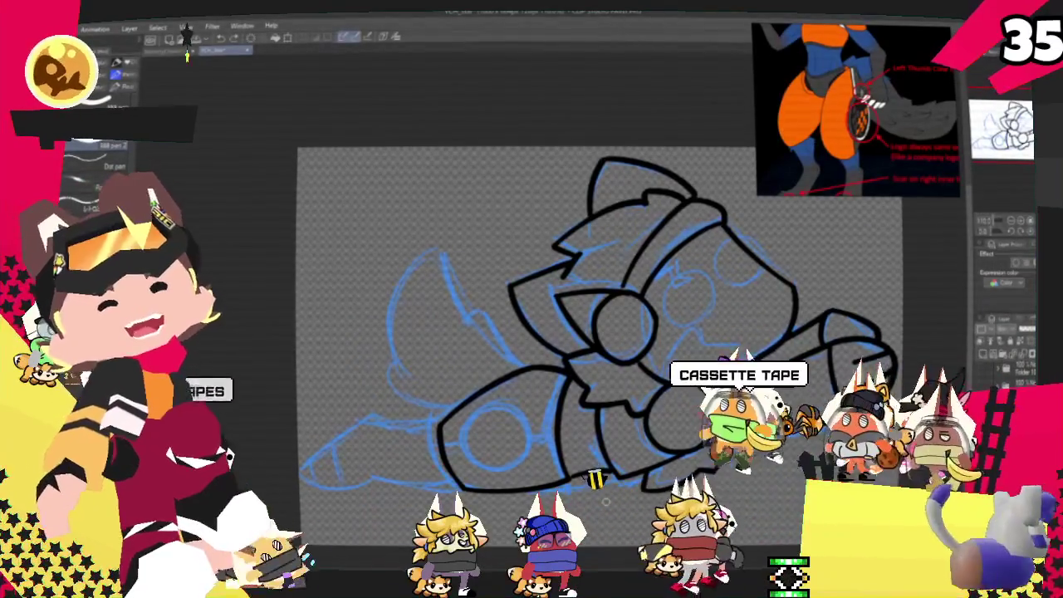
{"action": "left_click_drag", "start_coordinate": [631, 109], "coordinate": [699, 86]}
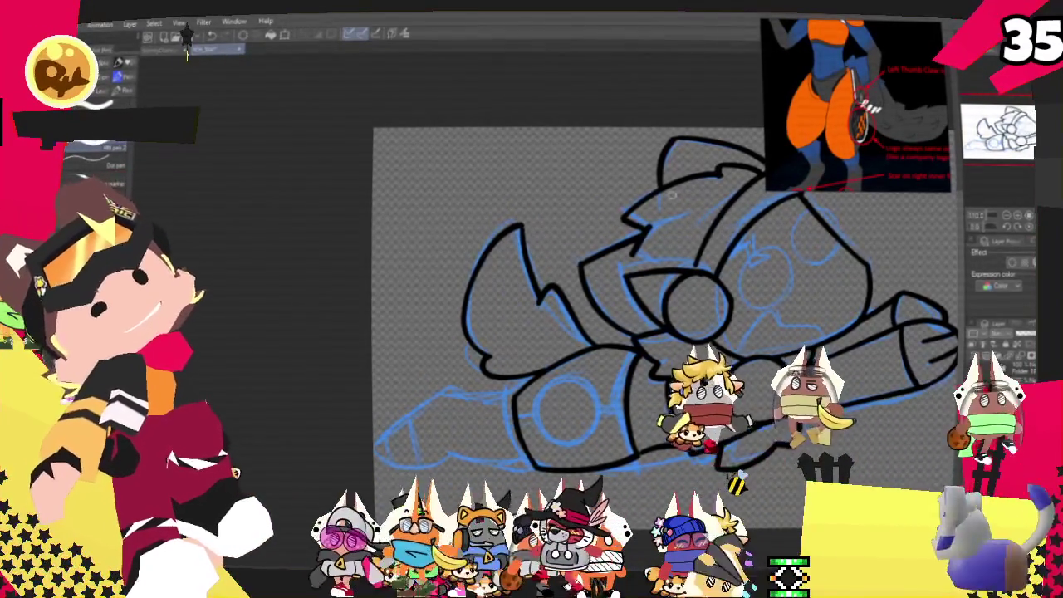
- Zoom to the lower body, extend the leg's lower outline, re-centre the canvas and switch to Moho
{"action": "left_click_drag", "start_coordinate": [671, 194], "coordinate": [922, 179]}
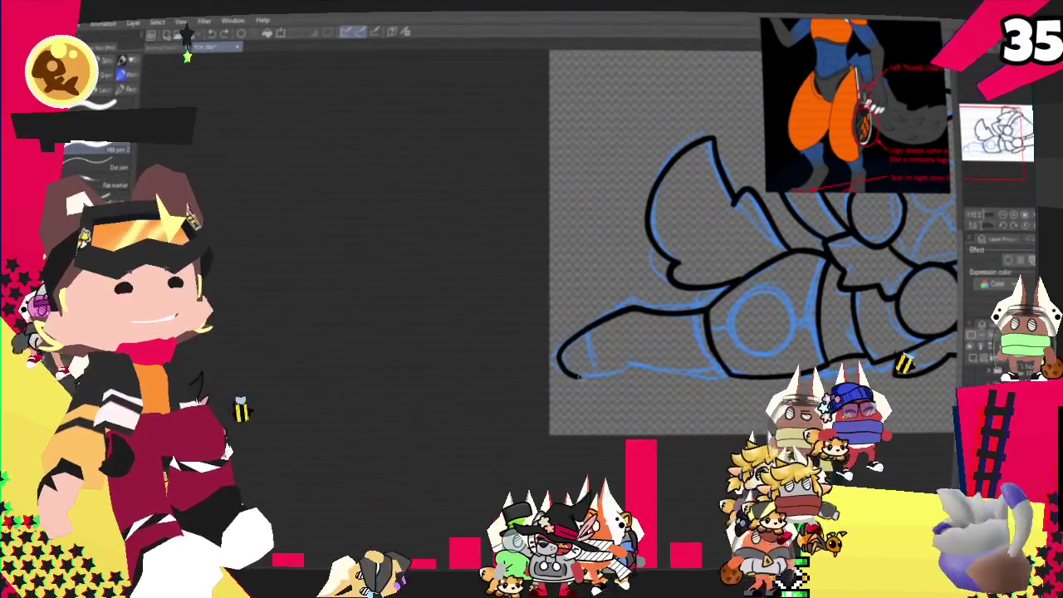
{"action": "left_click_drag", "start_coordinate": [579, 376], "coordinate": [627, 372]}
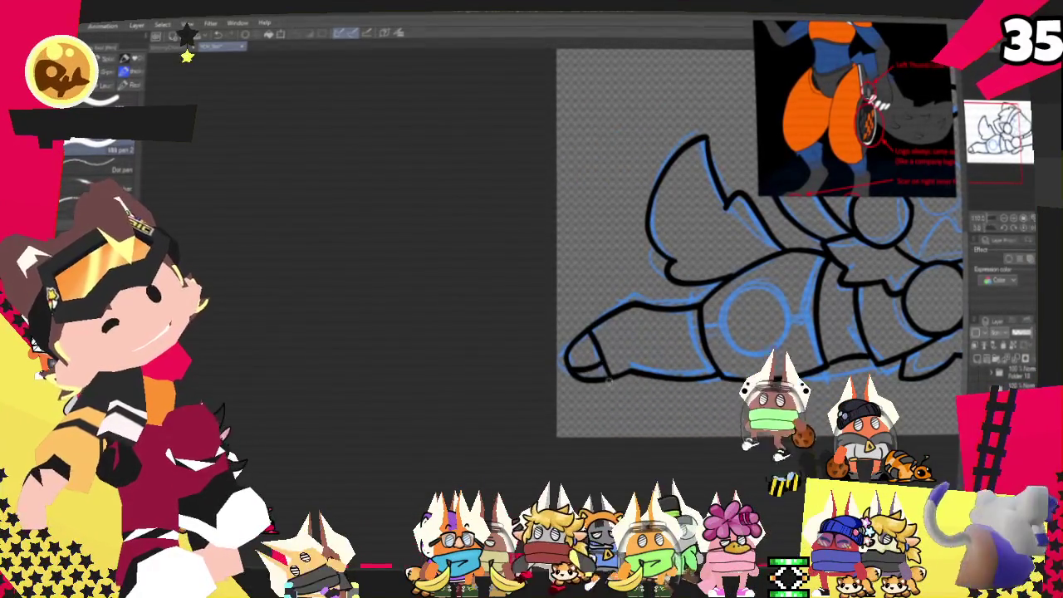
{"action": "key", "text": "ctrl+0"}
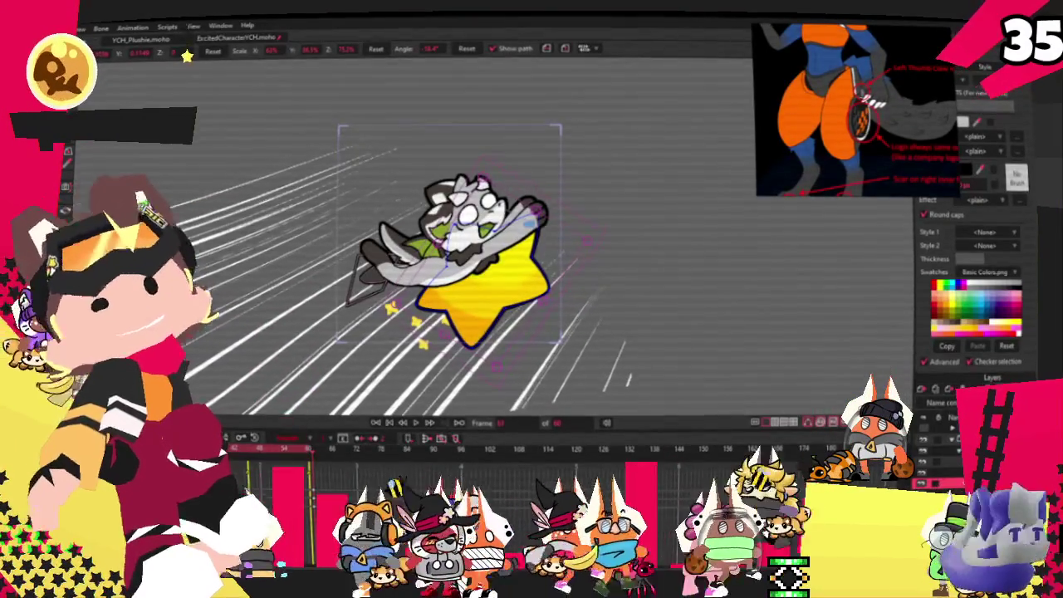
{"action": "key", "text": "alt+f"}
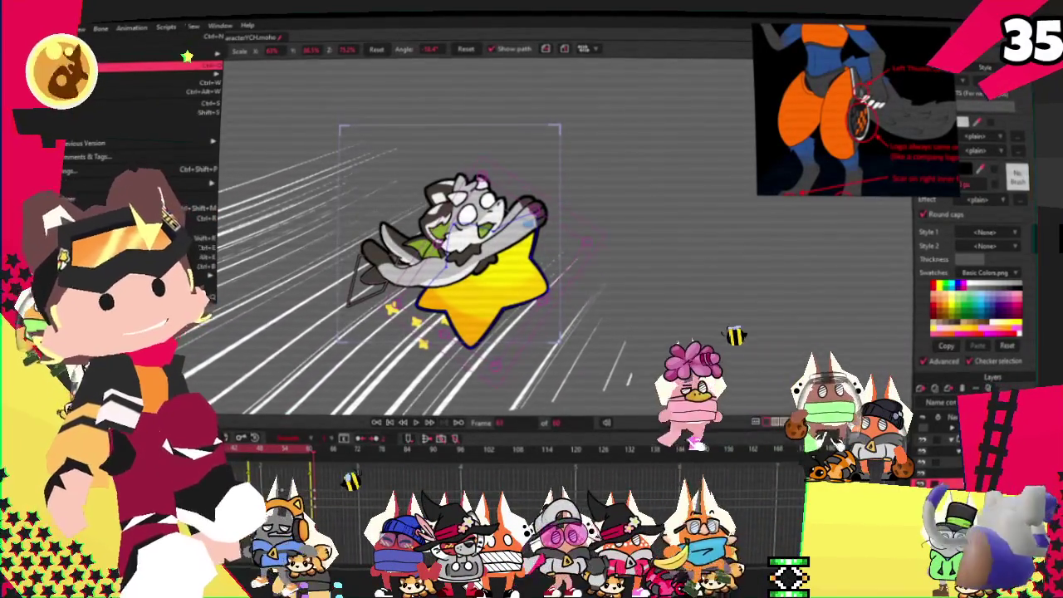
- Start a new Untitled document and draw a large spiral across the canvas
{"action": "left_click", "coordinate": [186, 57]}
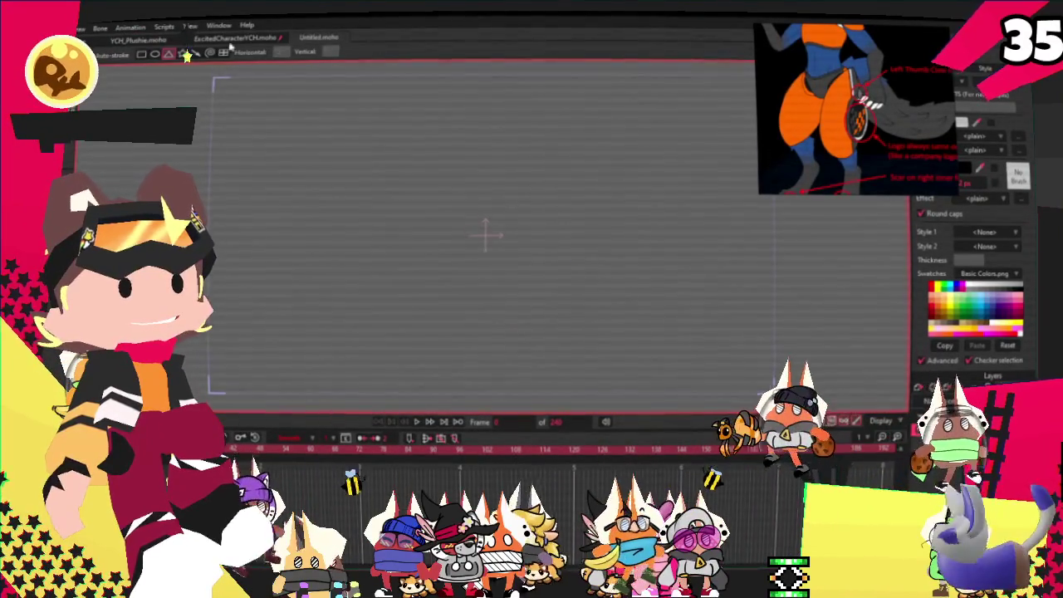
{"action": "left_click", "coordinate": [209, 53]}
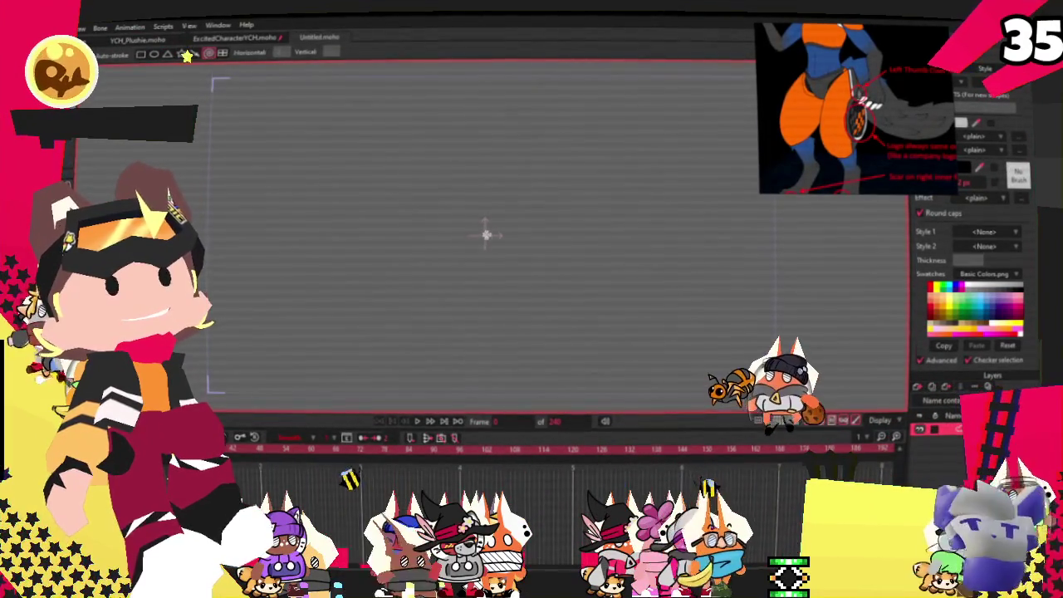
{"action": "left_click_drag", "start_coordinate": [502, 293], "coordinate": [798, 391]}
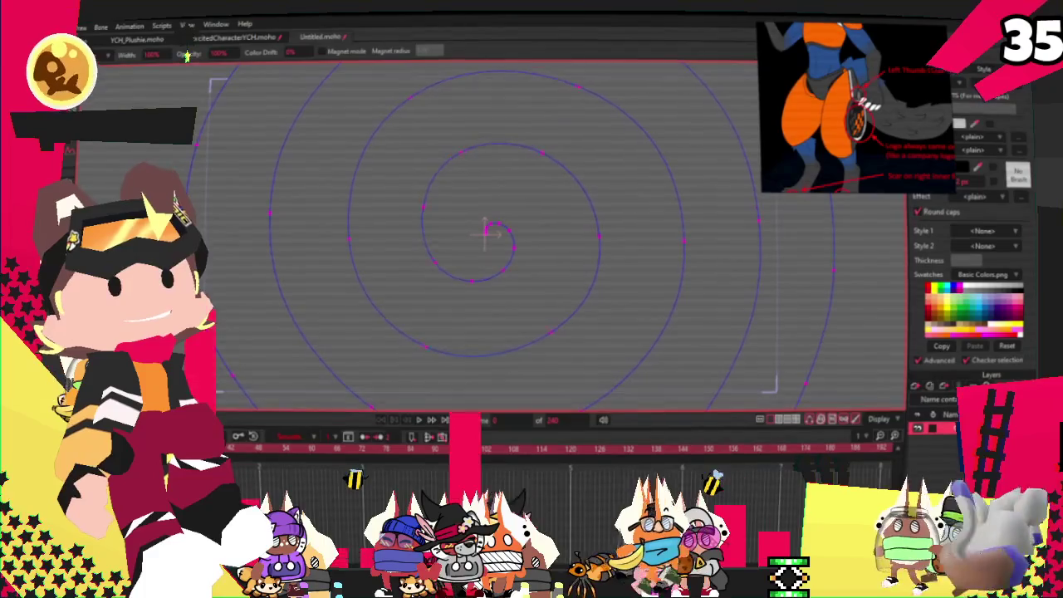
- Turn the spiral into a thick stroked shape and rotate its layer a full 360° turn
{"action": "key", "text": "g"}
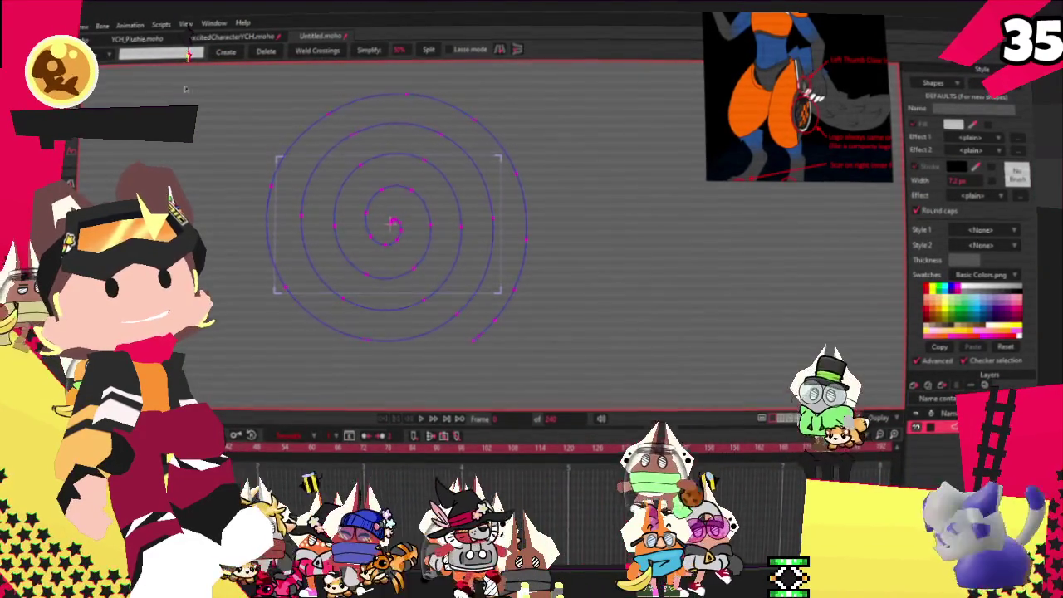
{"action": "key", "text": "u"}
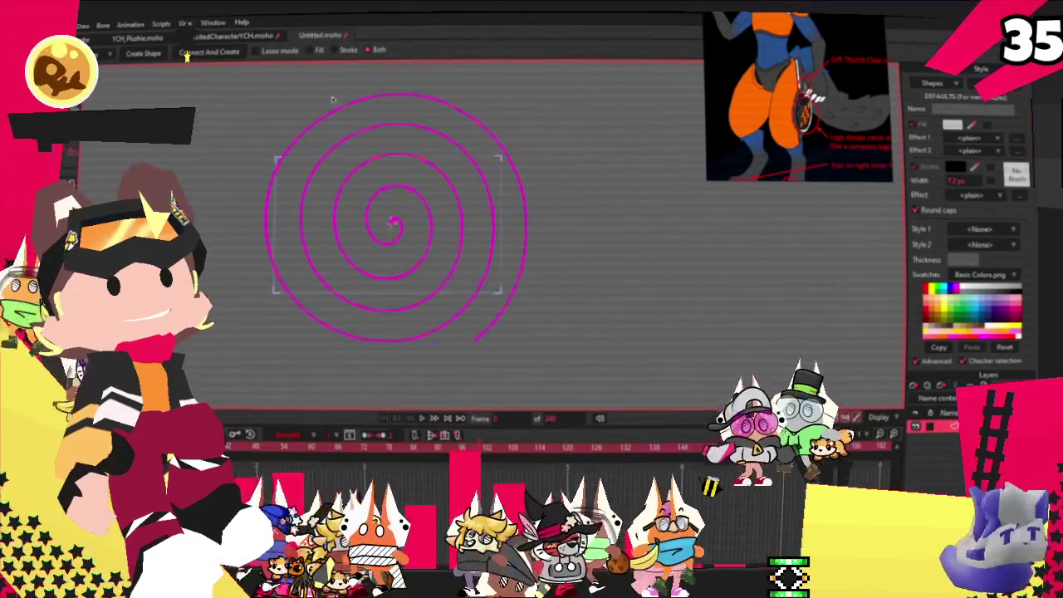
{"action": "left_click", "coordinate": [140, 54]}
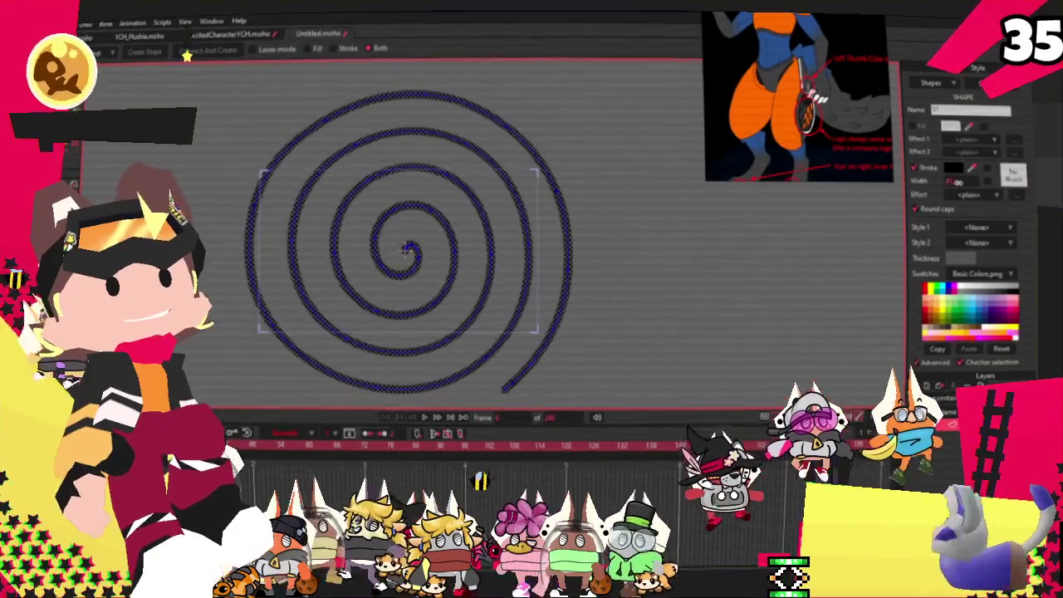
{"action": "left_click_drag", "start_coordinate": [957, 181], "coordinate": [960, 187]}
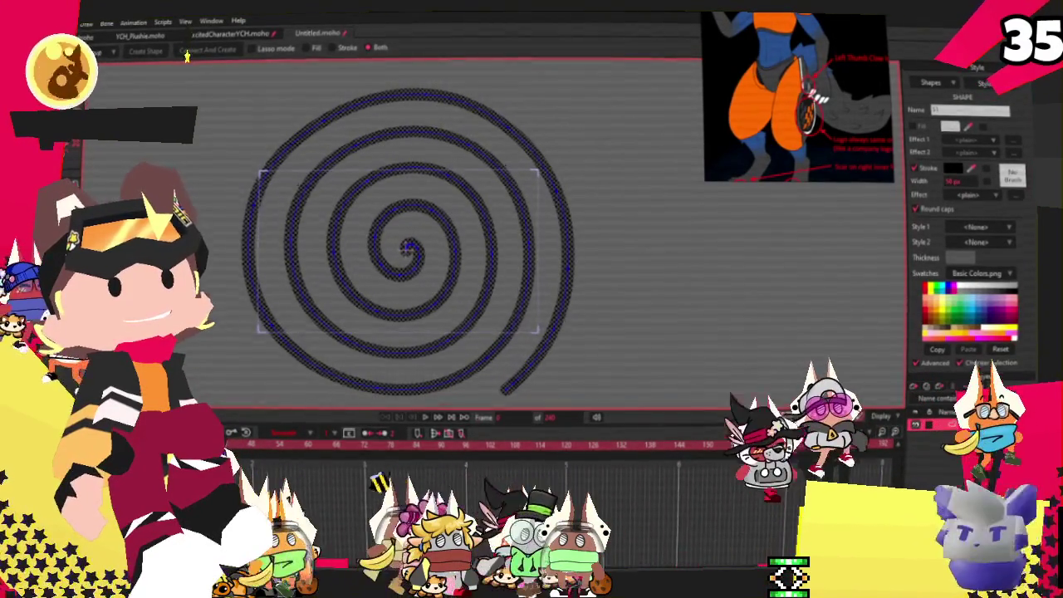
{"action": "key", "text": "m"}
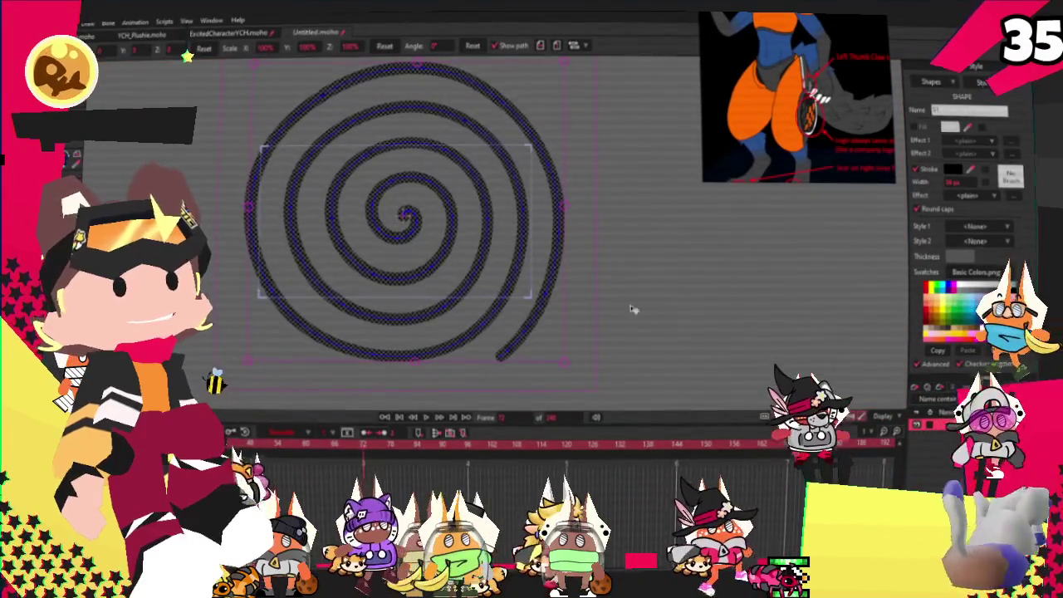
{"action": "left_click_drag", "start_coordinate": [587, 288], "coordinate": [594, 327]}
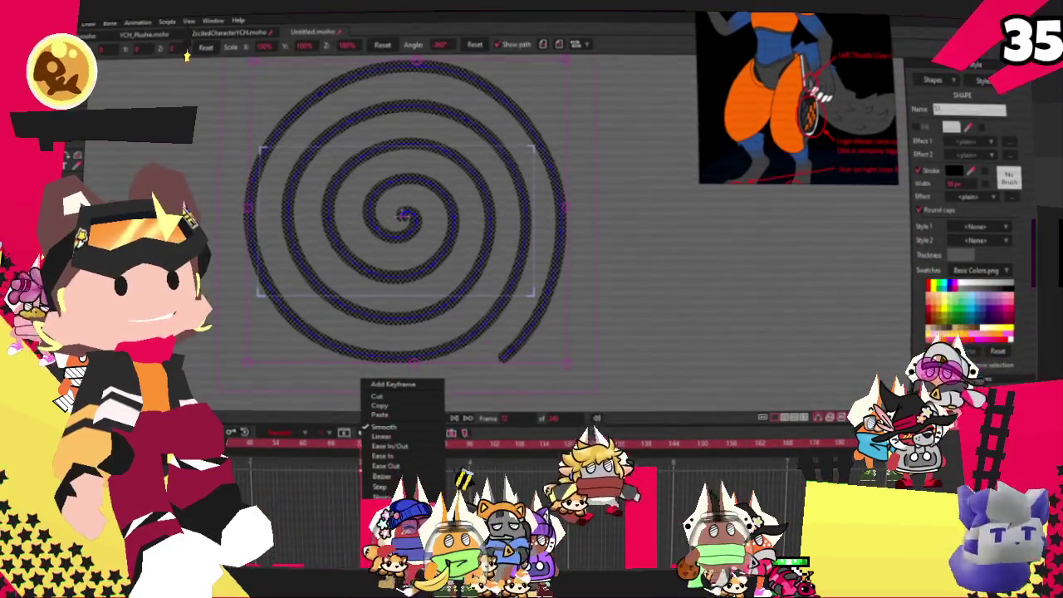
- Set the spiral's -360° rotation keyframe to Cycle and play back the spinning animation
{"action": "left_click", "coordinate": [386, 505]}
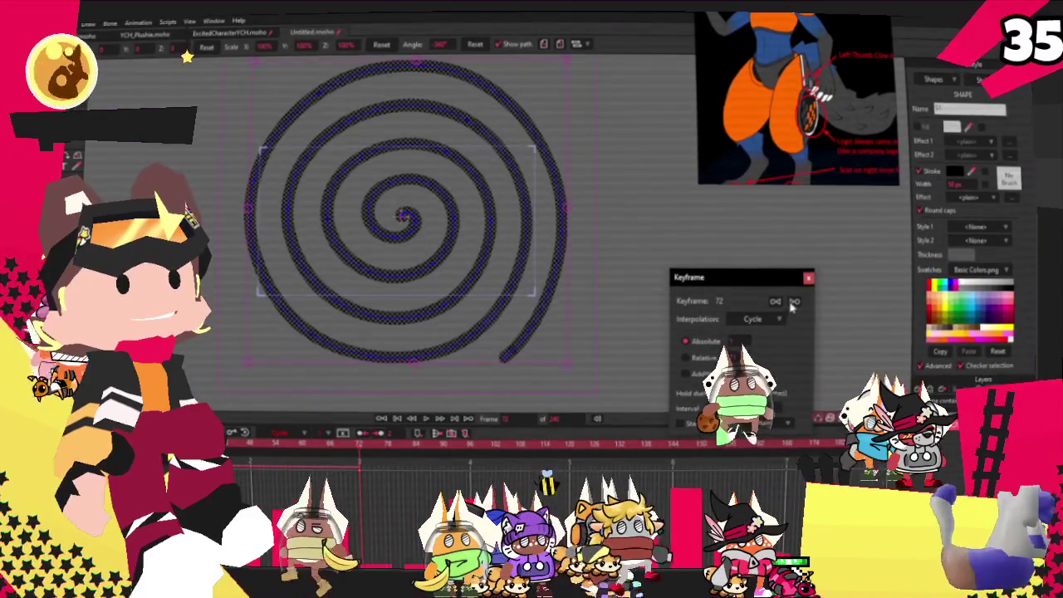
{"action": "left_click", "coordinate": [809, 278]}
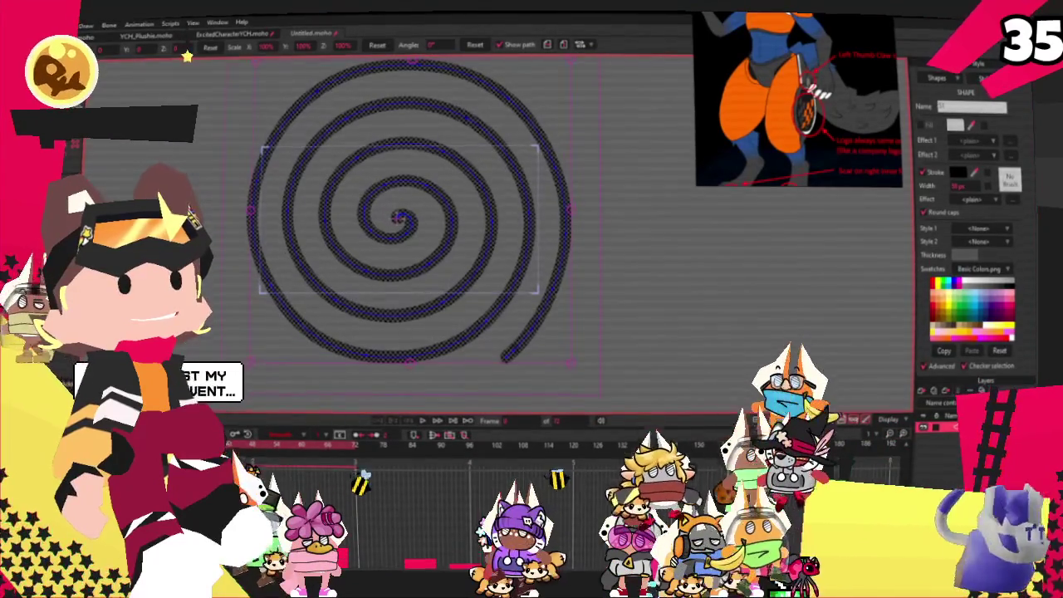
{"action": "scroll", "coordinate": [399, 216], "scroll_direction": "up", "scroll_amount": 2}
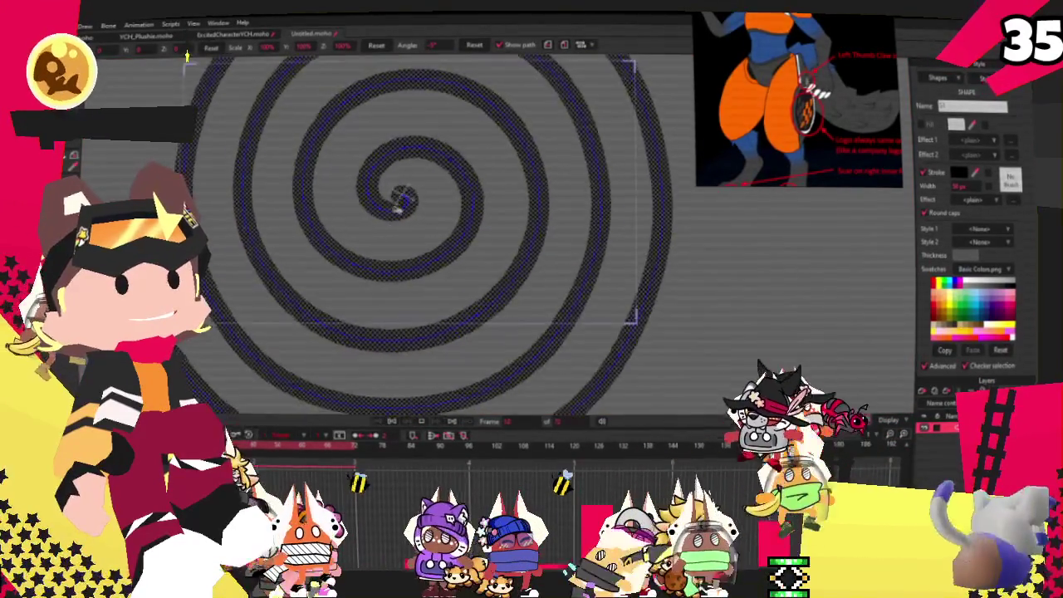
{"action": "scroll", "coordinate": [398, 216], "scroll_direction": "up", "scroll_amount": 2}
{"action": "scroll", "coordinate": [399, 216], "scroll_direction": "up", "scroll_amount": 2}
{"action": "key", "text": "space"}
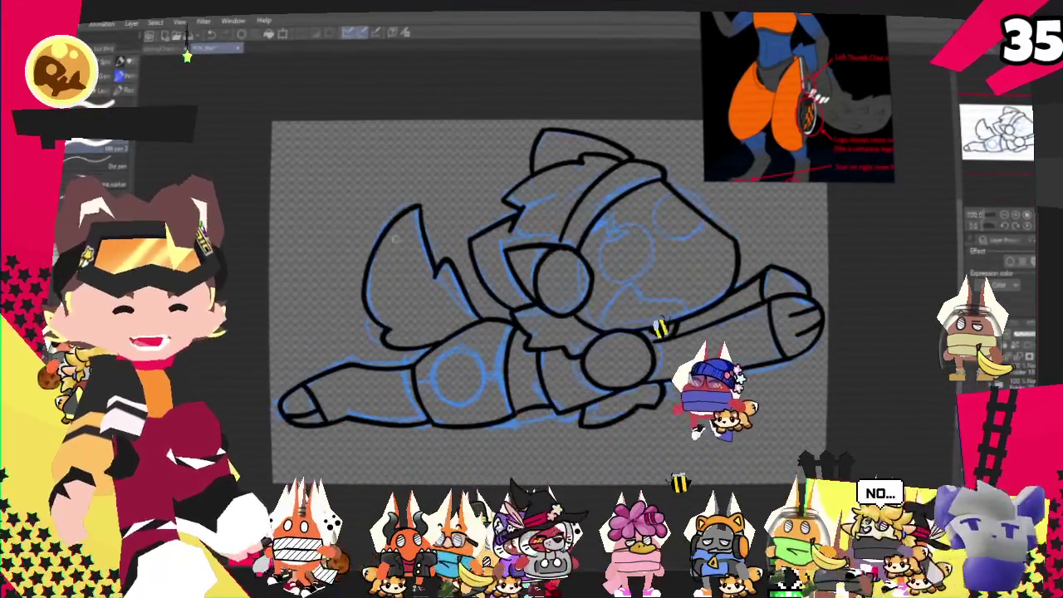
- Ink black ovals over the two lower-body sketch circles, redrawing the first one
{"action": "scroll", "coordinate": [559, 318], "scroll_direction": "up", "scroll_amount": 1}
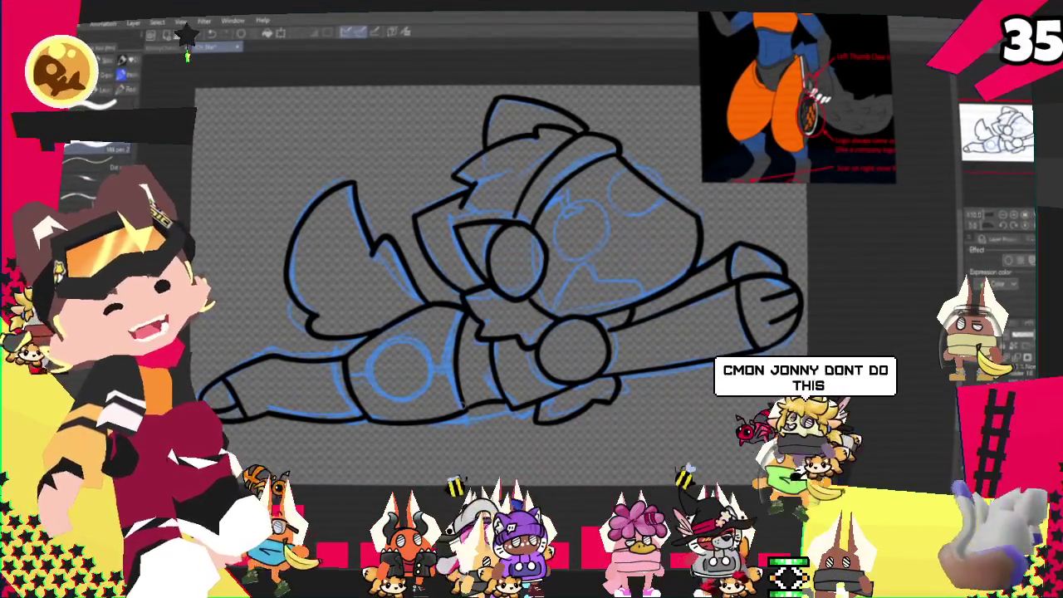
{"action": "left_click_drag", "start_coordinate": [465, 349], "coordinate": [548, 294]}
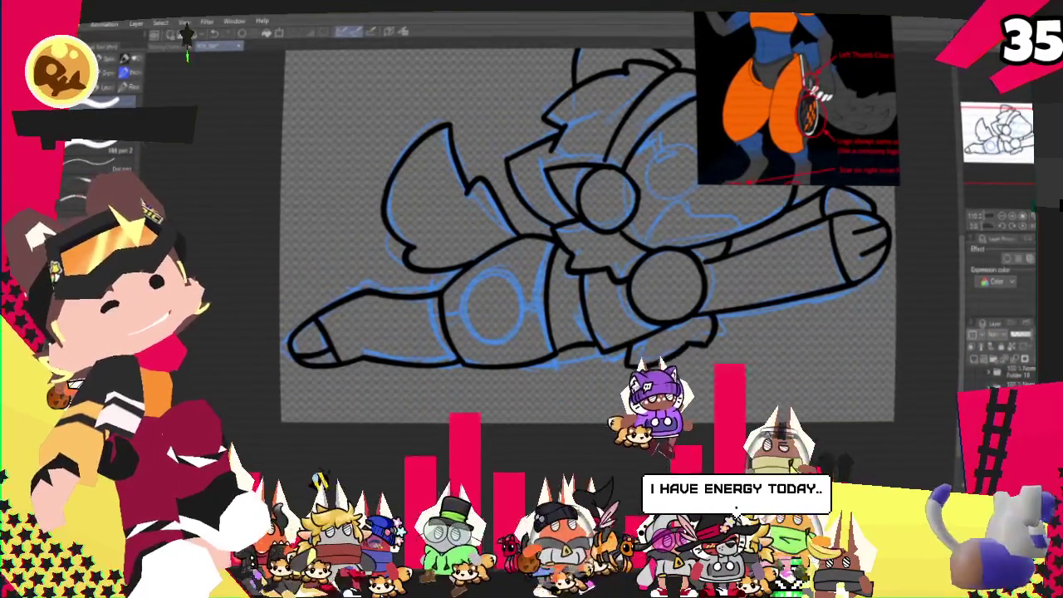
{"action": "left_click_drag", "start_coordinate": [499, 259], "coordinate": [515, 330]}
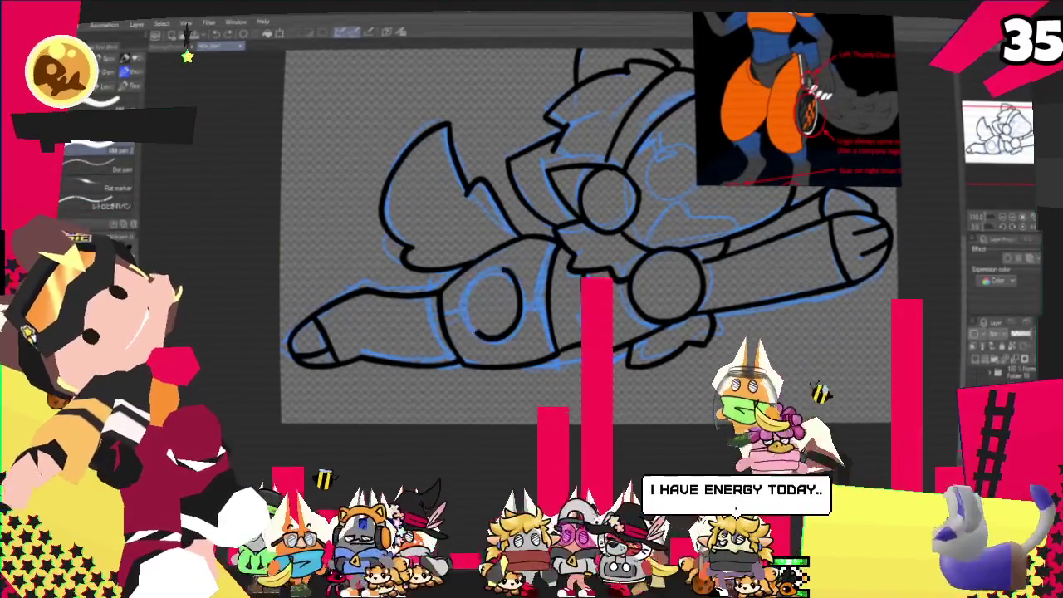
{"action": "key", "text": "ctrl+z"}
{"action": "left_click_drag", "start_coordinate": [503, 267], "coordinate": [508, 323]}
{"action": "key", "text": "ctrl+z"}
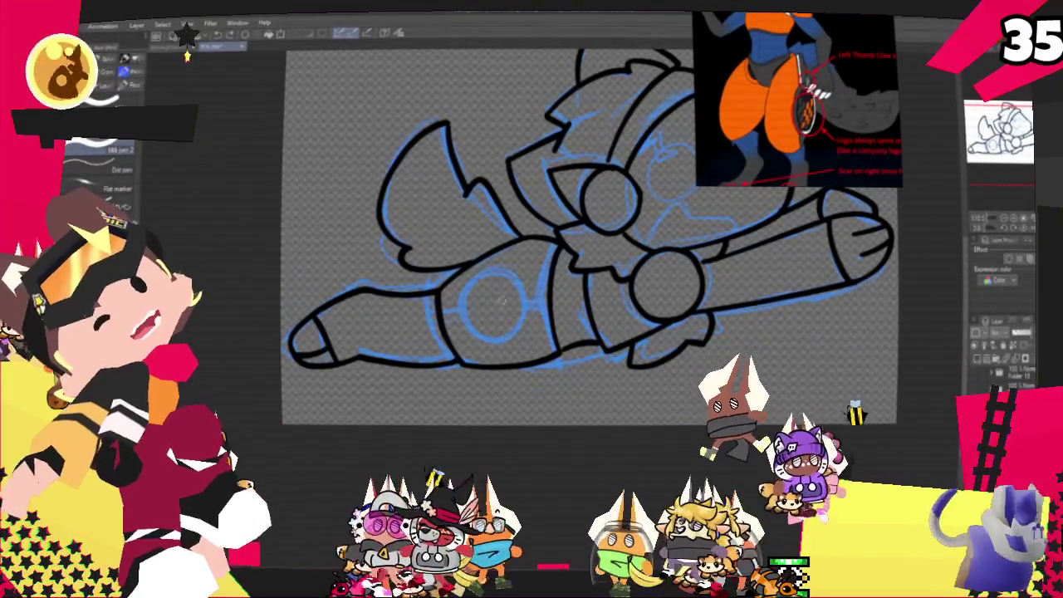
{"action": "left_click_drag", "start_coordinate": [499, 264], "coordinate": [503, 267]}
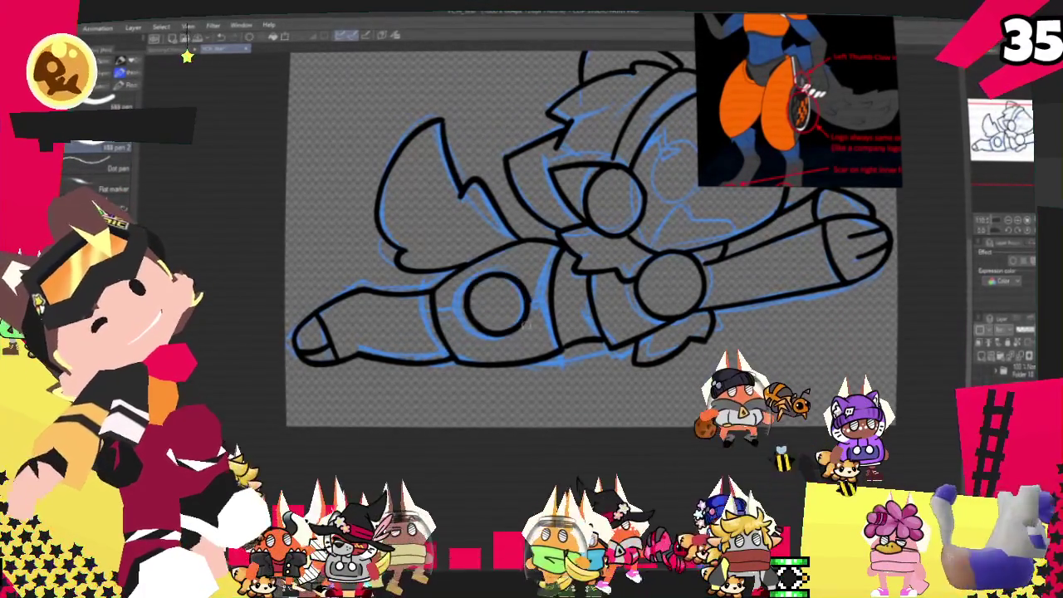
{"action": "left_click_drag", "start_coordinate": [498, 306], "coordinate": [513, 309]}
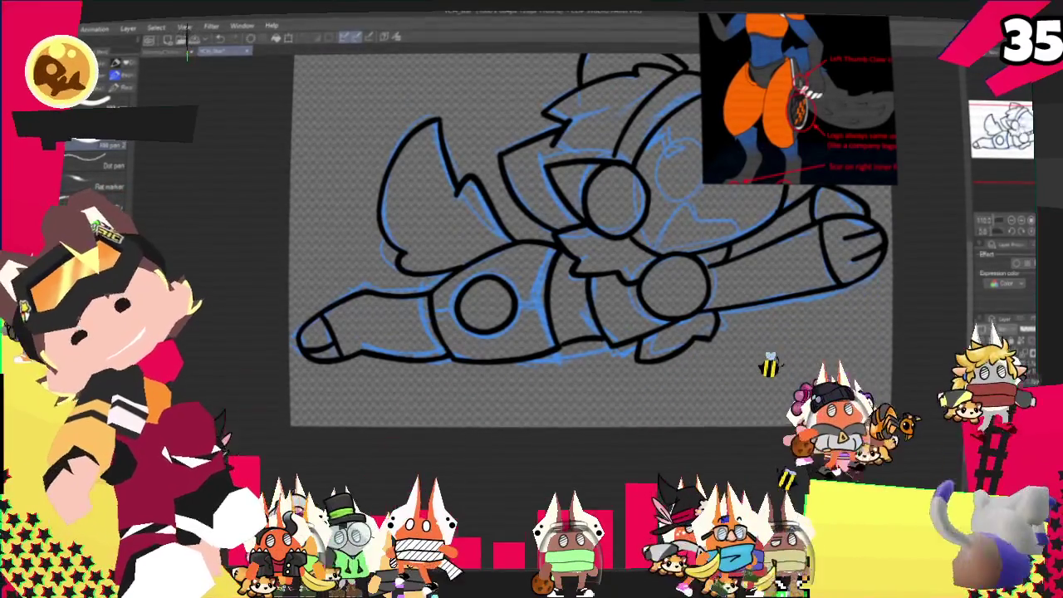
- Tilt the canvas, hide the blue sketch and zoom out on the black lineart
{"action": "left_click_drag", "start_coordinate": [619, 252], "coordinate": [527, 365]}
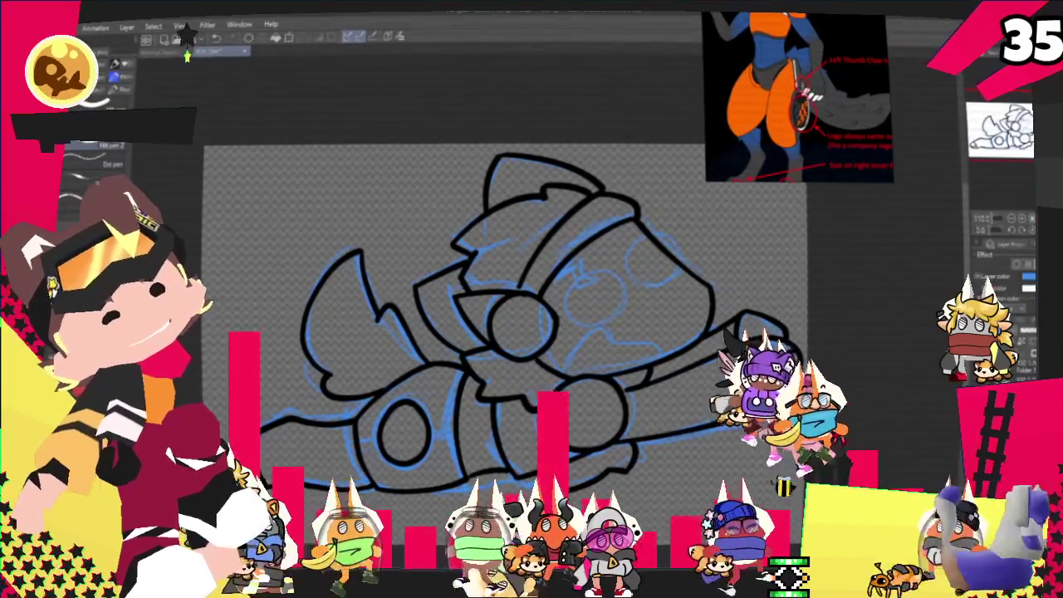
{"action": "key", "text": "ctrl+z"}
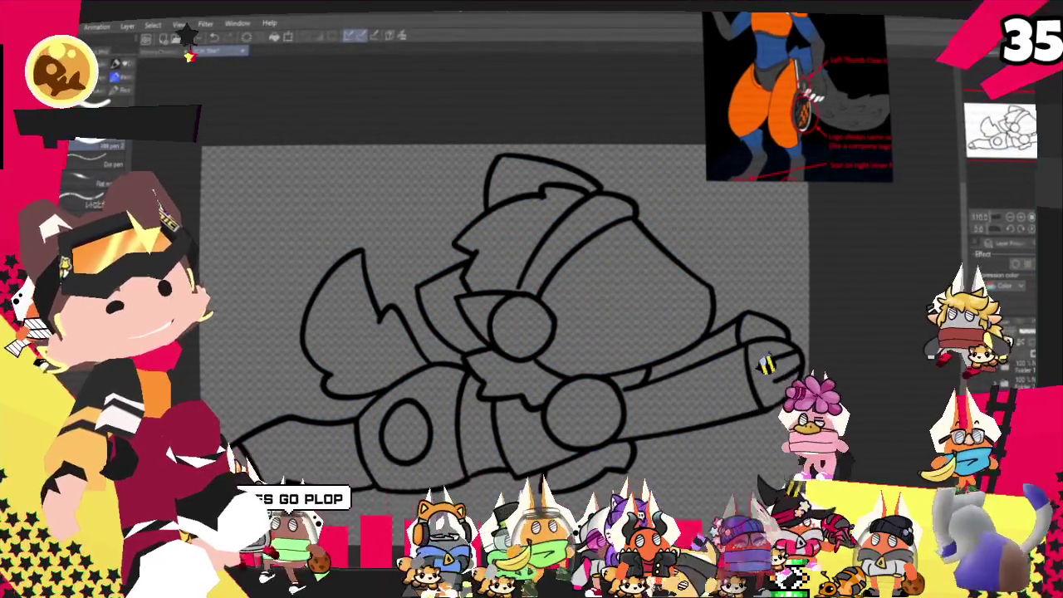
{"action": "key", "text": "ctrl+minus"}
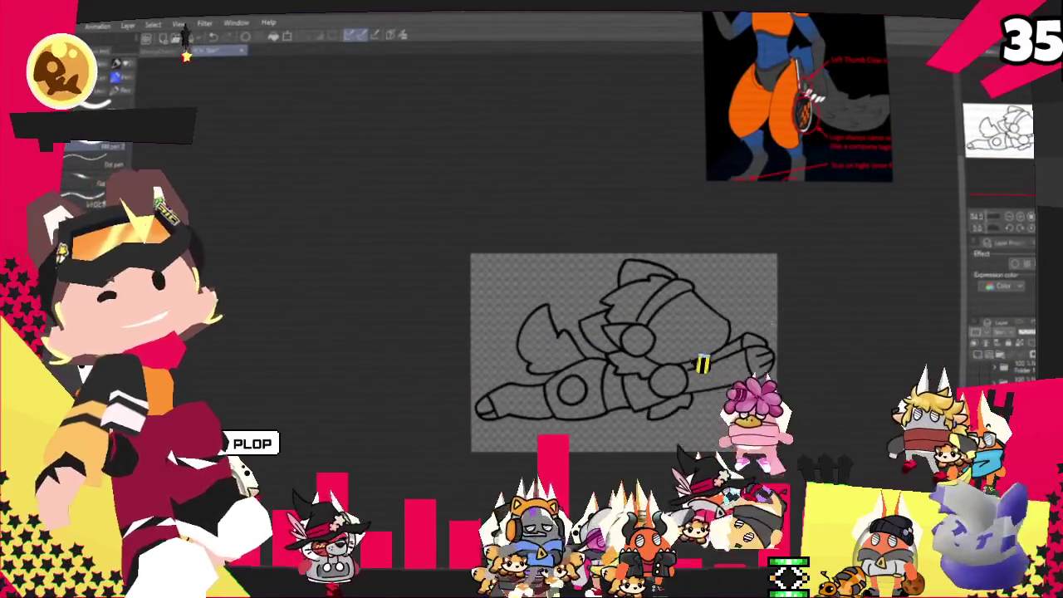
- Zoom in and draw an inner circle inside the head's eye, redrawing it once
{"action": "key", "text": "ctrl+plus"}
{"action": "key", "text": "ctrl+minus"}
{"action": "key", "text": "ctrl+plus"}
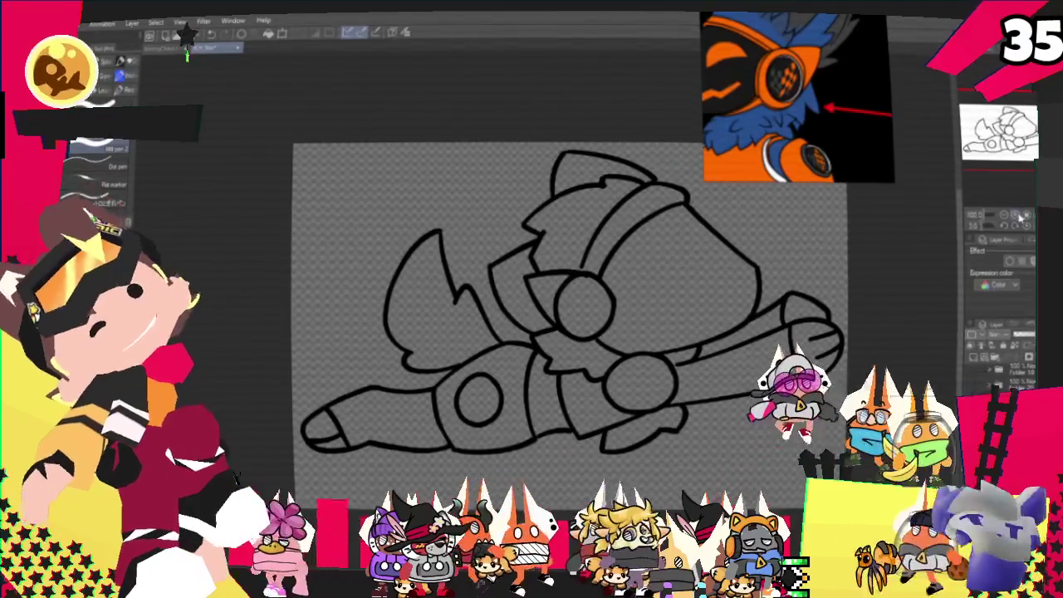
{"action": "left_click", "coordinate": [1020, 216]}
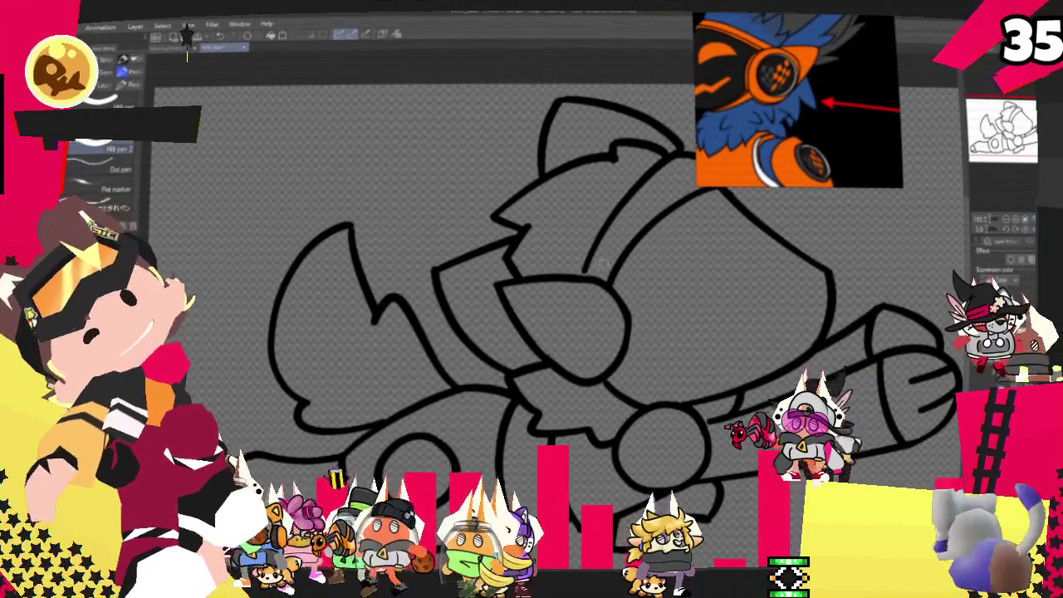
{"action": "left_click_drag", "start_coordinate": [582, 296], "coordinate": [583, 297]}
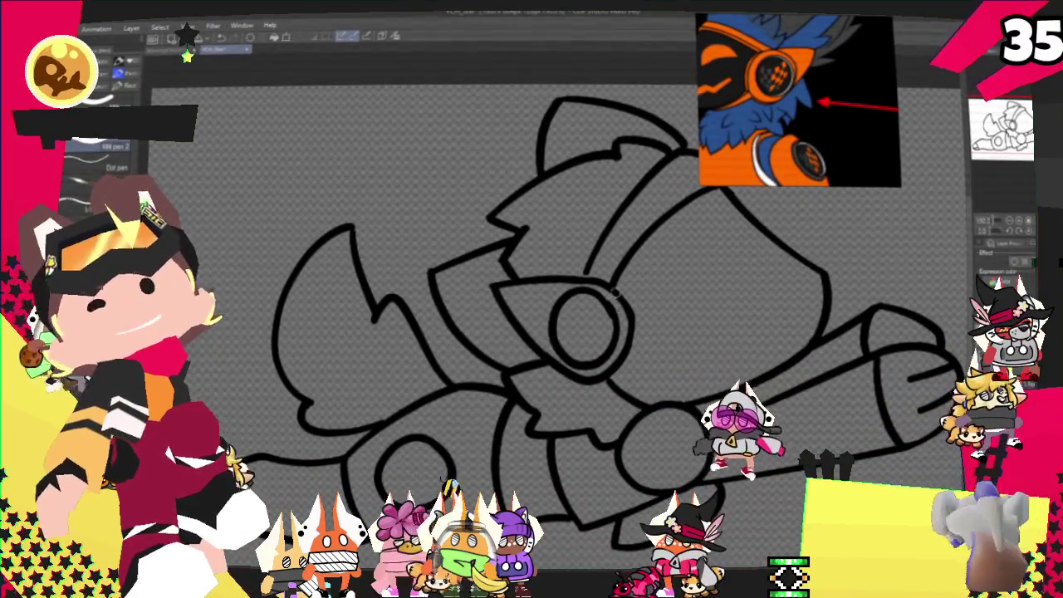
{"action": "key", "text": "ctrl+z"}
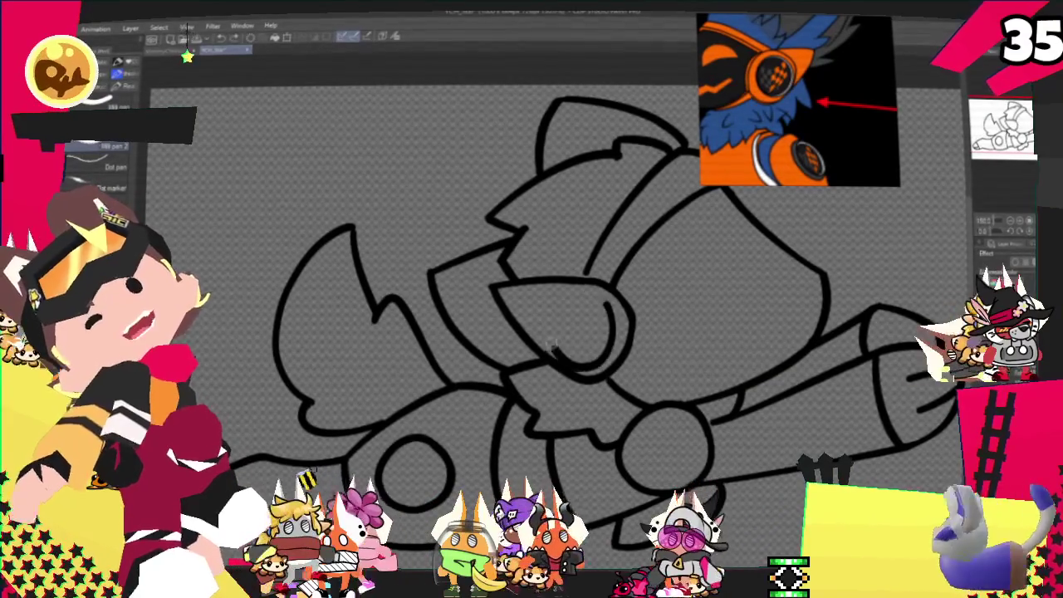
{"action": "left_click_drag", "start_coordinate": [586, 293], "coordinate": [592, 294]}
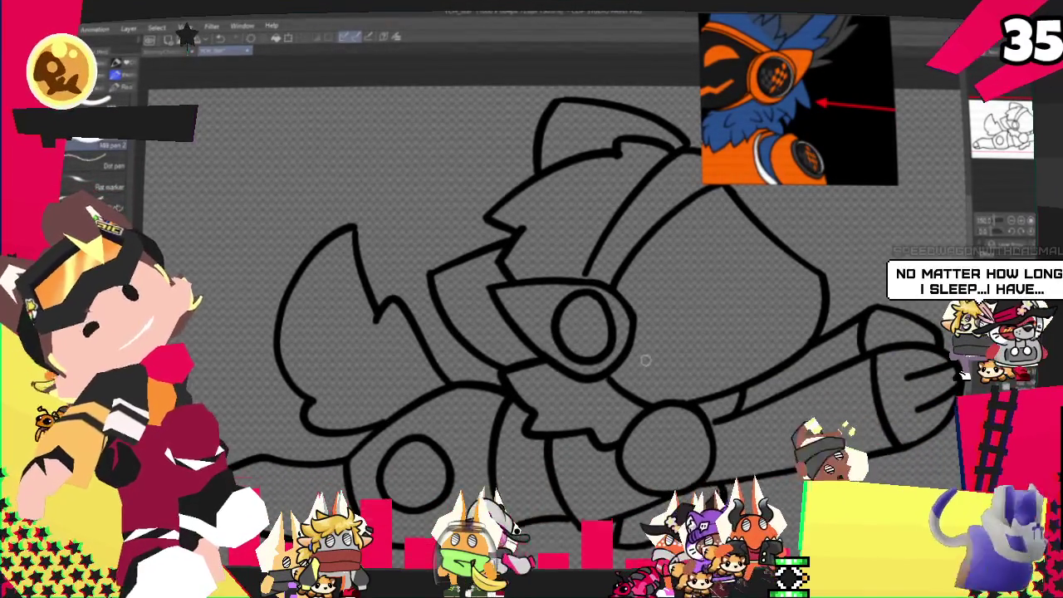
- Lasso the eye and try Transform, cancel it, then return to the pen
{"action": "key", "text": "m"}
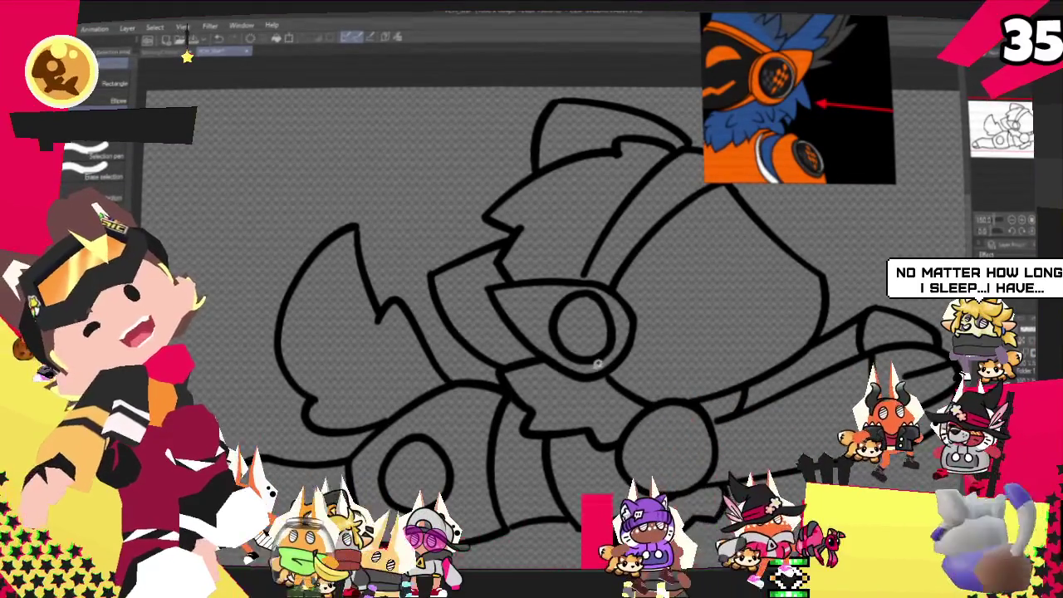
{"action": "mouse_move", "coordinate": [623, 322]}
{"action": "left_mouse_down"}
{"action": "mouse_move", "coordinate": [551, 301]}
{"action": "mouse_move", "coordinate": [615, 349]}
{"action": "left_mouse_up"}
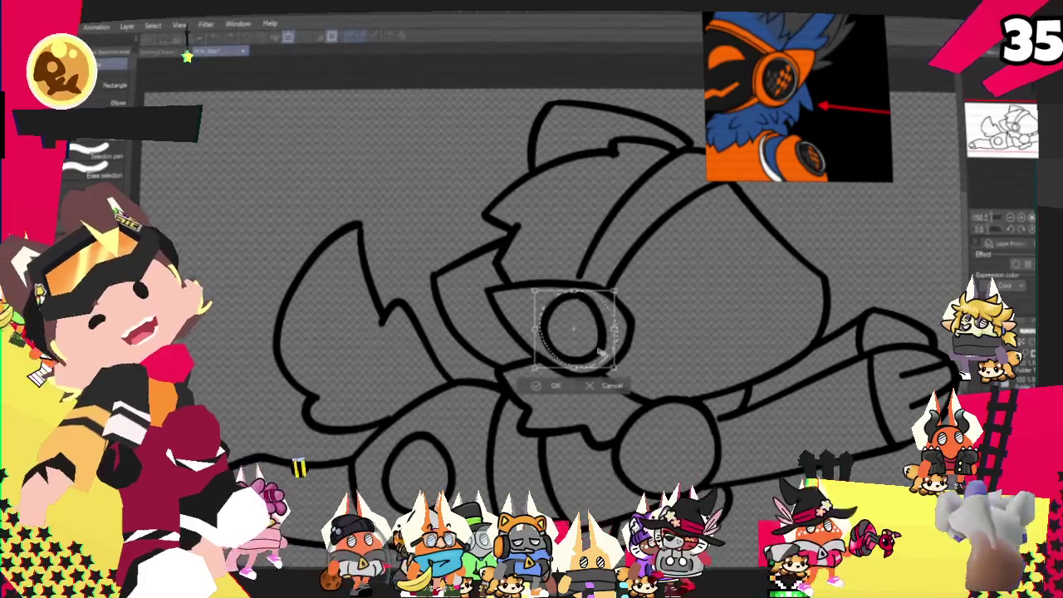
{"action": "left_click", "coordinate": [625, 386]}
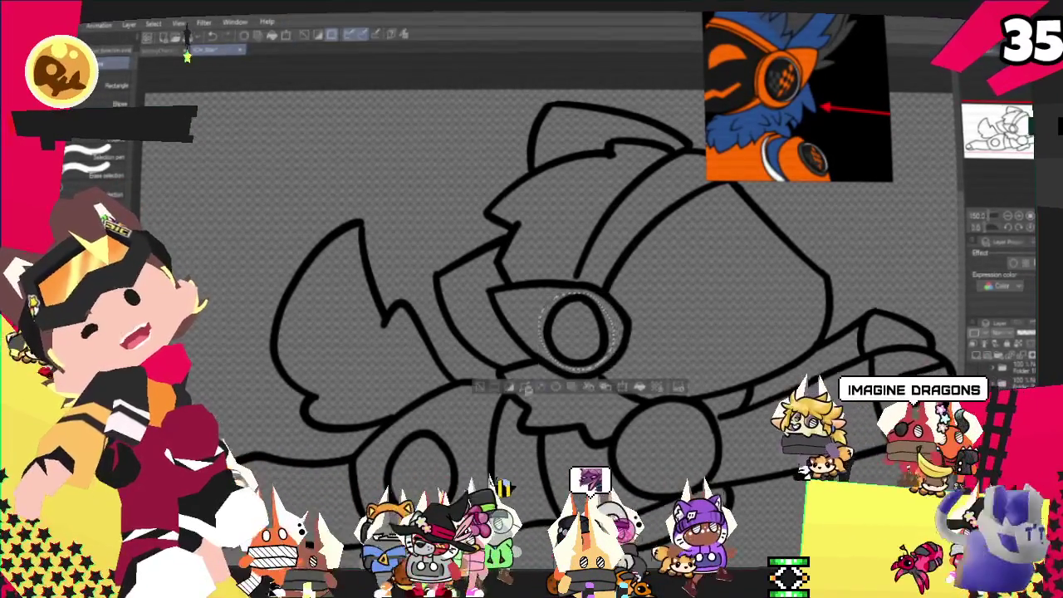
{"action": "left_click", "coordinate": [563, 389]}
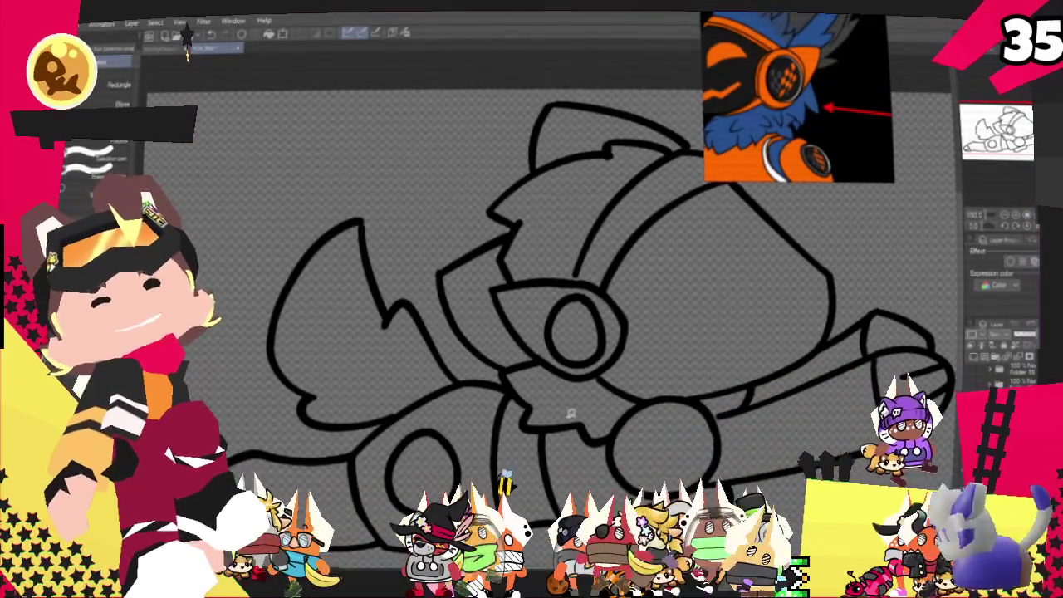
{"action": "key", "text": "p"}
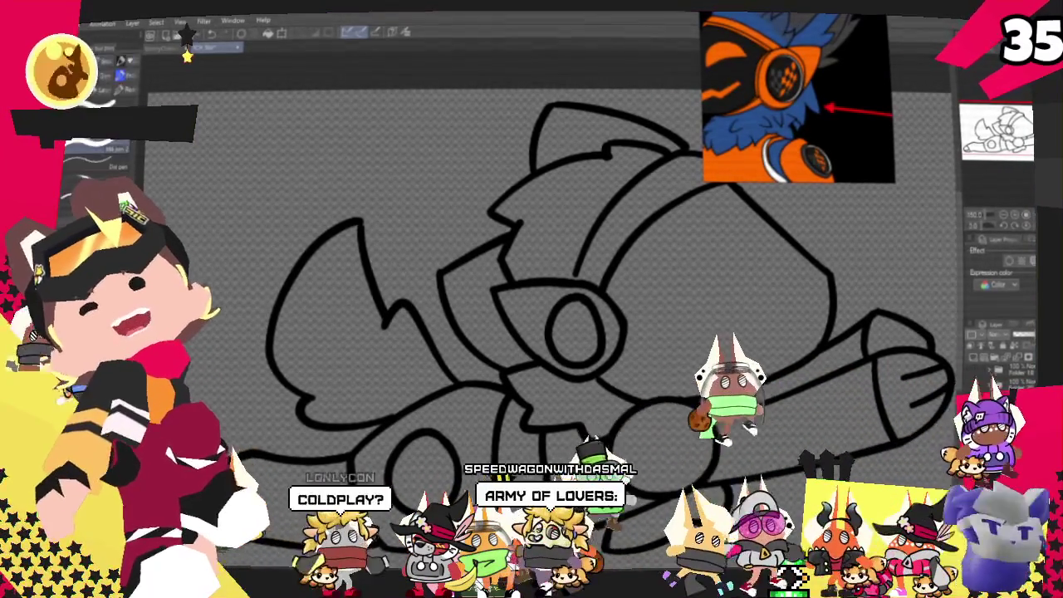
{"action": "key", "text": "p"}
{"action": "key", "text": "p"}
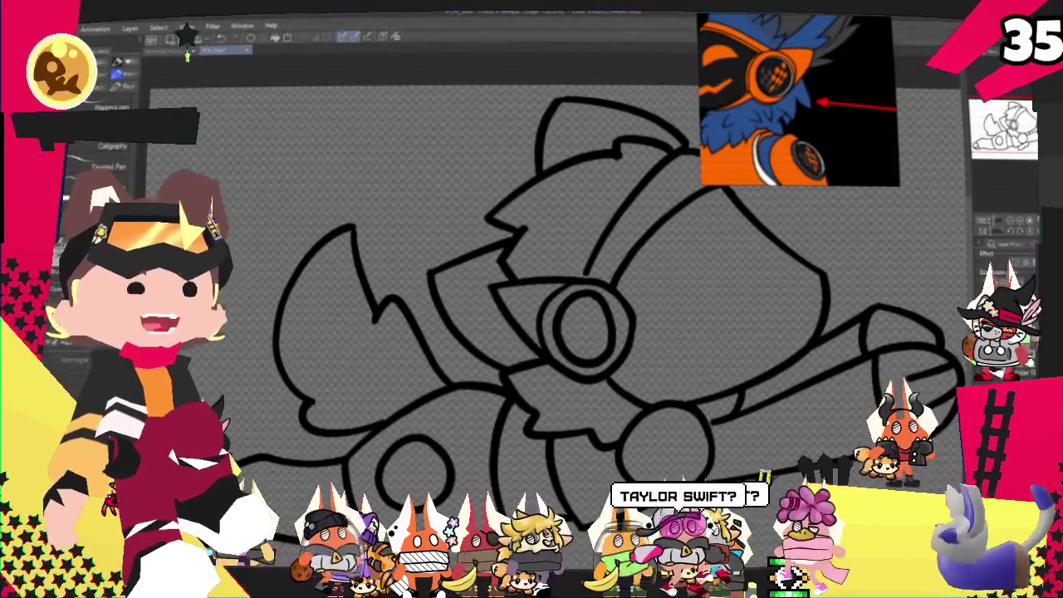
{"action": "scroll", "coordinate": [542, 538], "scroll_direction": "down", "scroll_amount": 3}
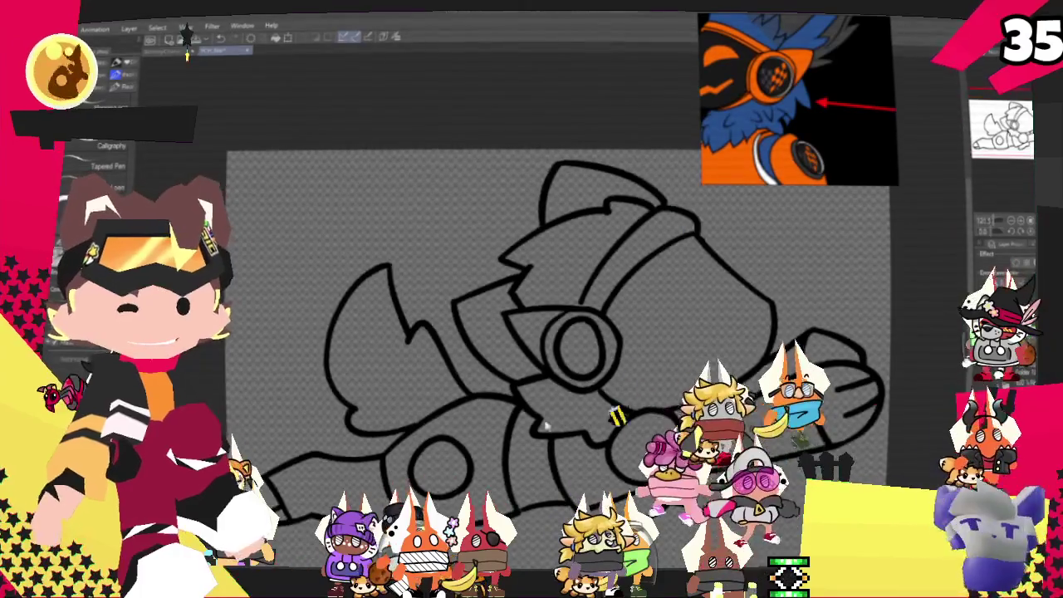
{"action": "scroll", "coordinate": [594, 271], "scroll_direction": "up", "scroll_amount": 2}
{"action": "scroll", "coordinate": [582, 198], "scroll_direction": "down", "scroll_amount": 2}
{"action": "scroll", "coordinate": [464, 235], "scroll_direction": "up", "scroll_amount": 3}
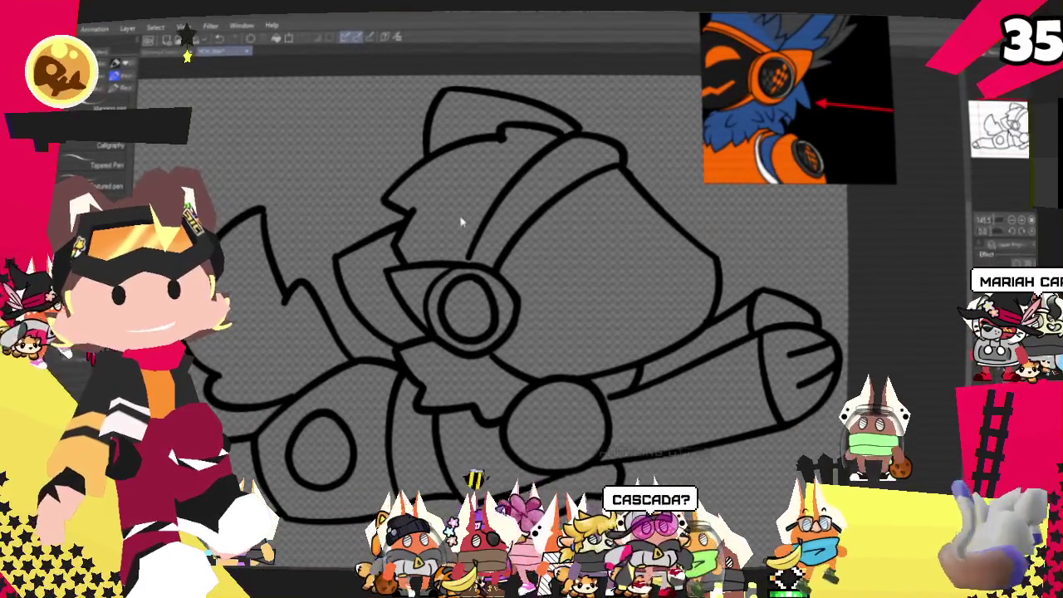
{"action": "scroll", "coordinate": [463, 225], "scroll_direction": "down", "scroll_amount": 2}
{"action": "scroll", "coordinate": [426, 230], "scroll_direction": "up", "scroll_amount": 2}
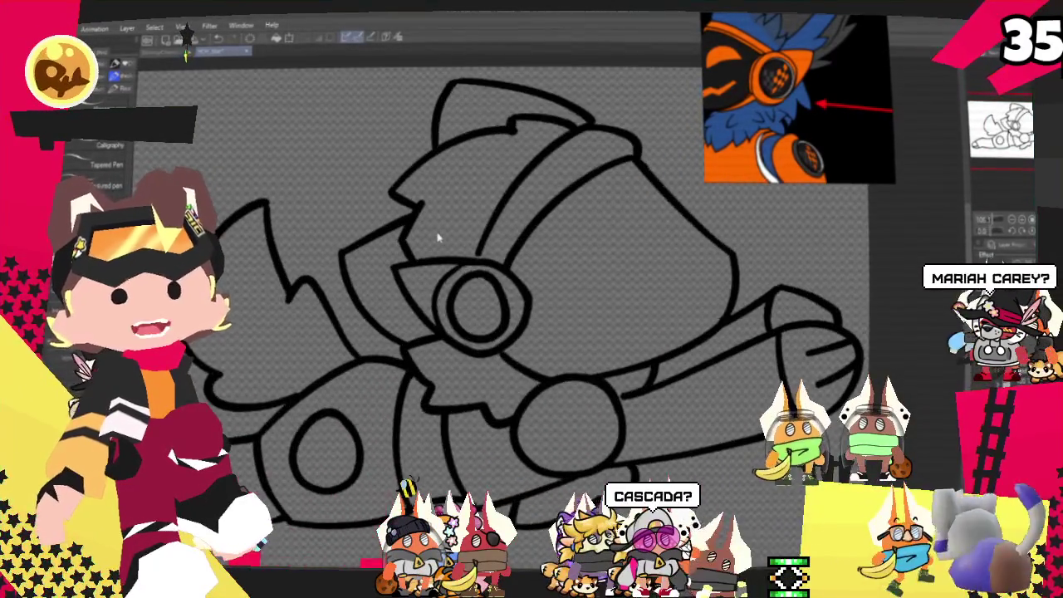
{"action": "scroll", "coordinate": [440, 238], "scroll_direction": "down", "scroll_amount": 1}
{"action": "scroll", "coordinate": [515, 116], "scroll_direction": "down", "scroll_amount": 1}
{"action": "scroll", "coordinate": [487, 147], "scroll_direction": "up", "scroll_amount": 2}
{"action": "scroll", "coordinate": [491, 178], "scroll_direction": "up", "scroll_amount": 1}
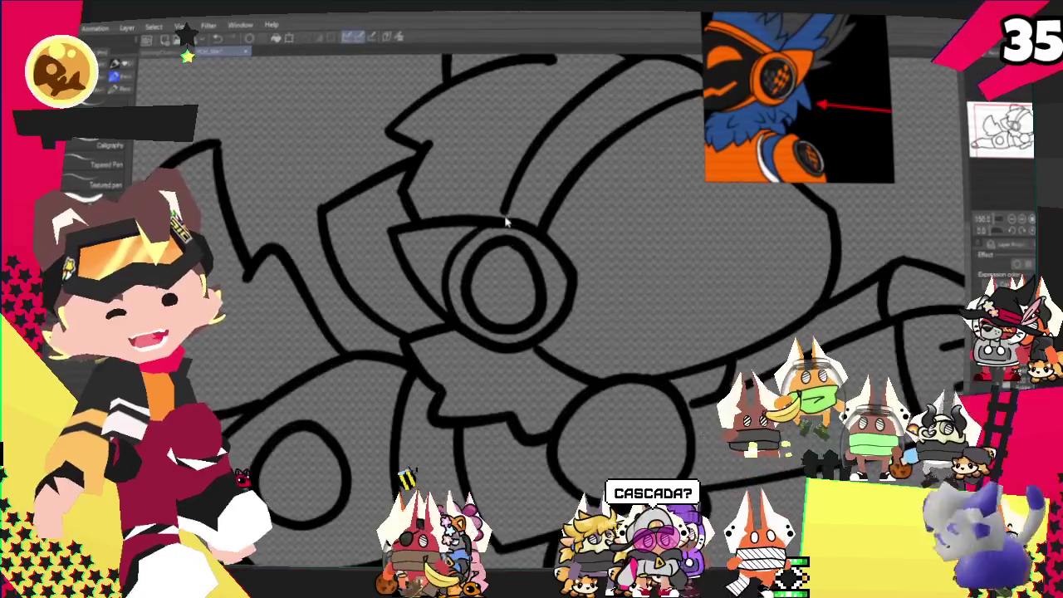
{"action": "scroll", "coordinate": [498, 207], "scroll_direction": "up", "scroll_amount": 1}
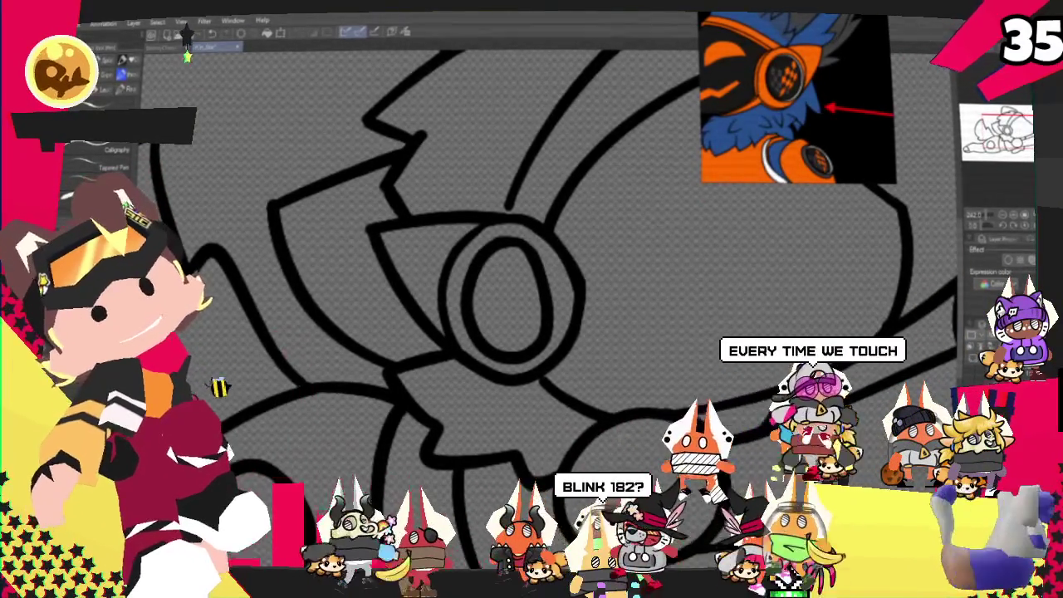
{"action": "key", "text": "ctrl+z"}
{"action": "key", "text": "ctrl+z"}
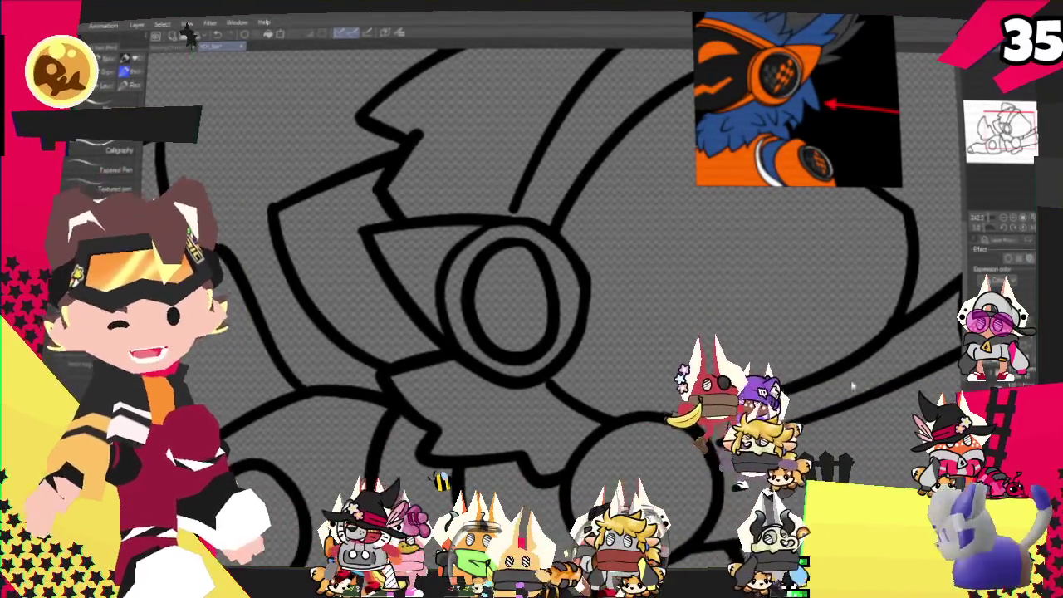
{"action": "scroll", "coordinate": [714, 394], "scroll_direction": "down", "scroll_amount": 2}
{"action": "scroll", "coordinate": [632, 399], "scroll_direction": "down", "scroll_amount": 2}
{"action": "scroll", "coordinate": [582, 405], "scroll_direction": "down", "scroll_amount": 2}
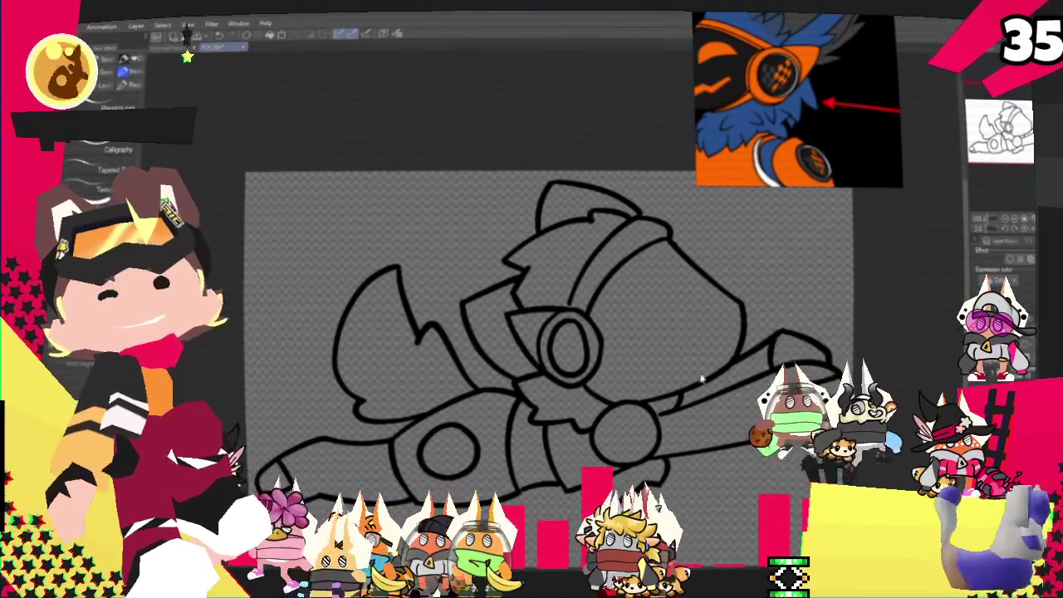
{"action": "scroll", "coordinate": [674, 290], "scroll_direction": "down", "scroll_amount": 1}
{"action": "scroll", "coordinate": [729, 447], "scroll_direction": "up", "scroll_amount": 1}
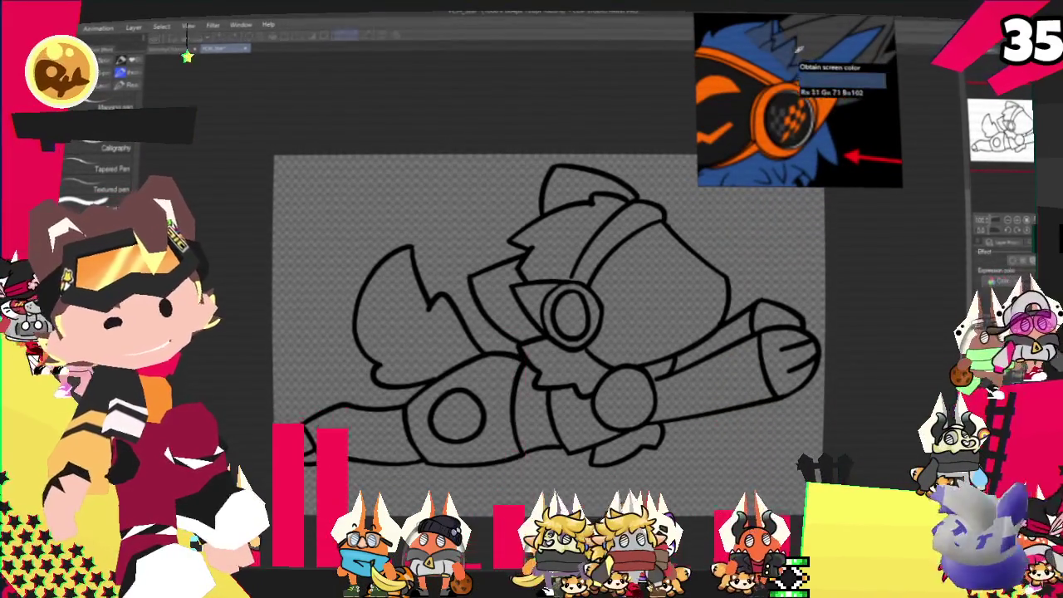
{"action": "scroll", "coordinate": [552, 174], "scroll_direction": "down", "scroll_amount": 2}
{"action": "scroll", "coordinate": [611, 179], "scroll_direction": "up", "scroll_amount": 1}
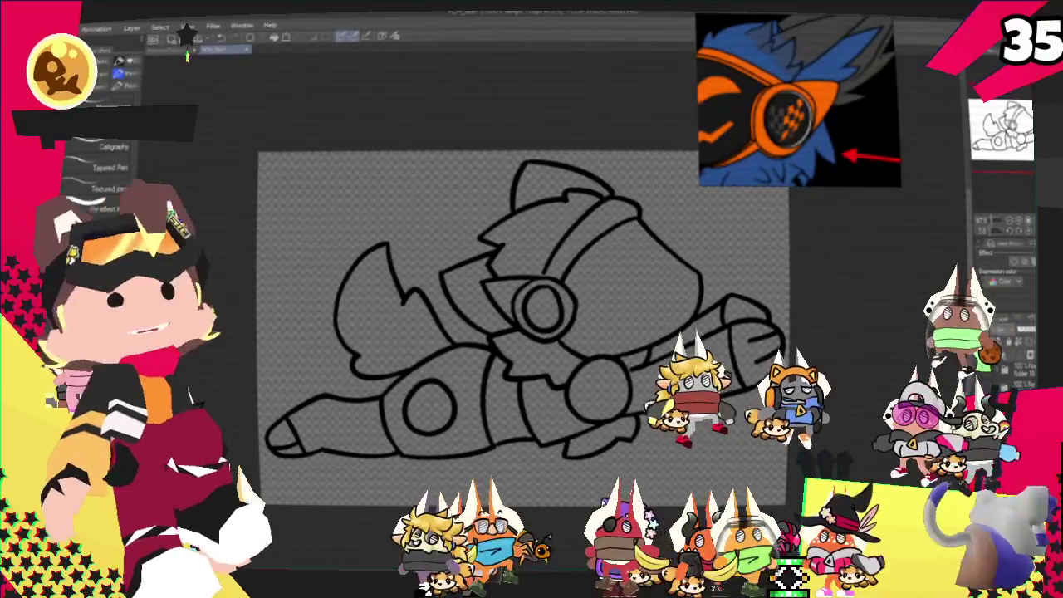
{"action": "key", "text": "g"}
- Fill the head regions dark grey and the area beside the headband black
{"action": "left_click", "coordinate": [471, 291]}
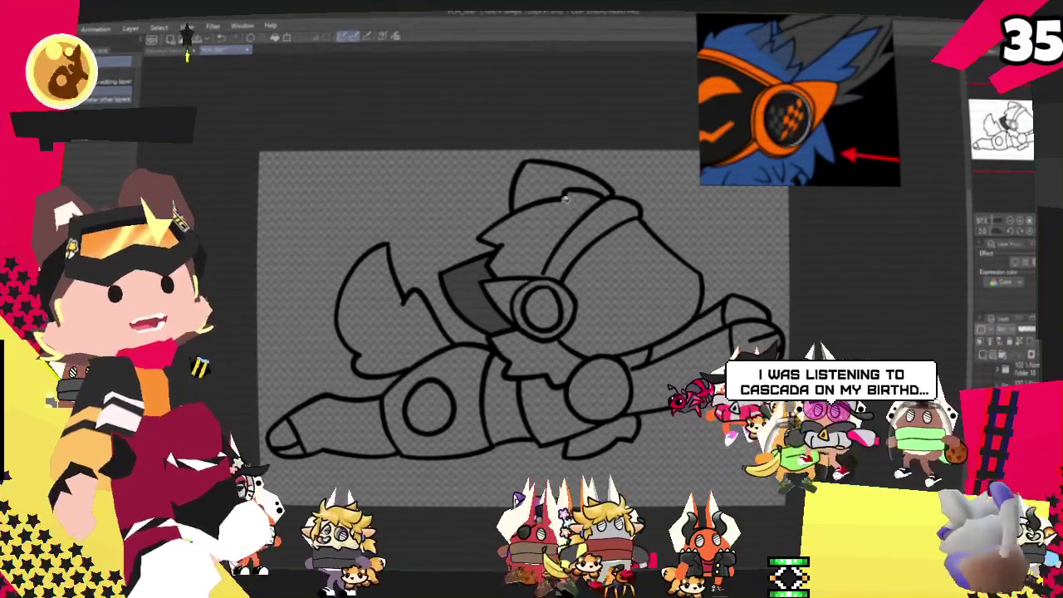
{"action": "left_click", "coordinate": [540, 181]}
{"action": "scroll", "coordinate": [504, 216], "scroll_direction": "down", "scroll_amount": 1}
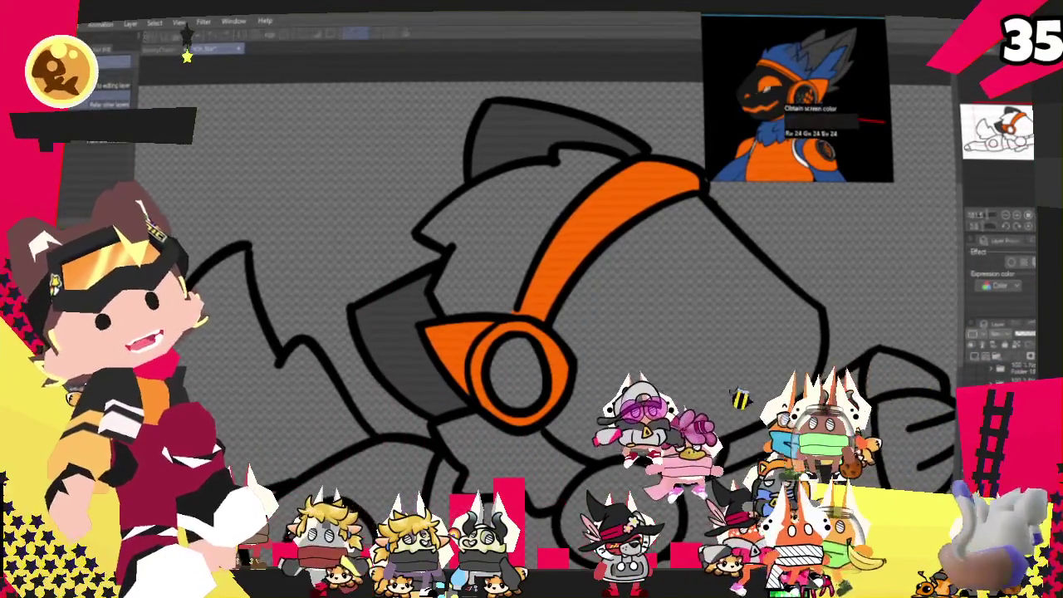
{"action": "scroll", "coordinate": [605, 249], "scroll_direction": "up", "scroll_amount": 2}
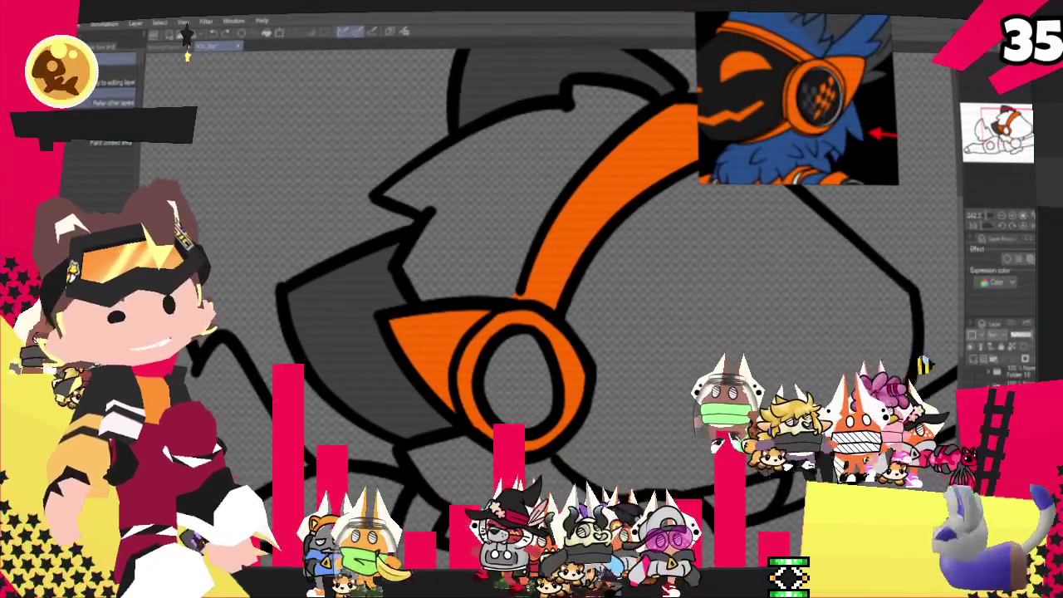
{"action": "left_click", "coordinate": [731, 316]}
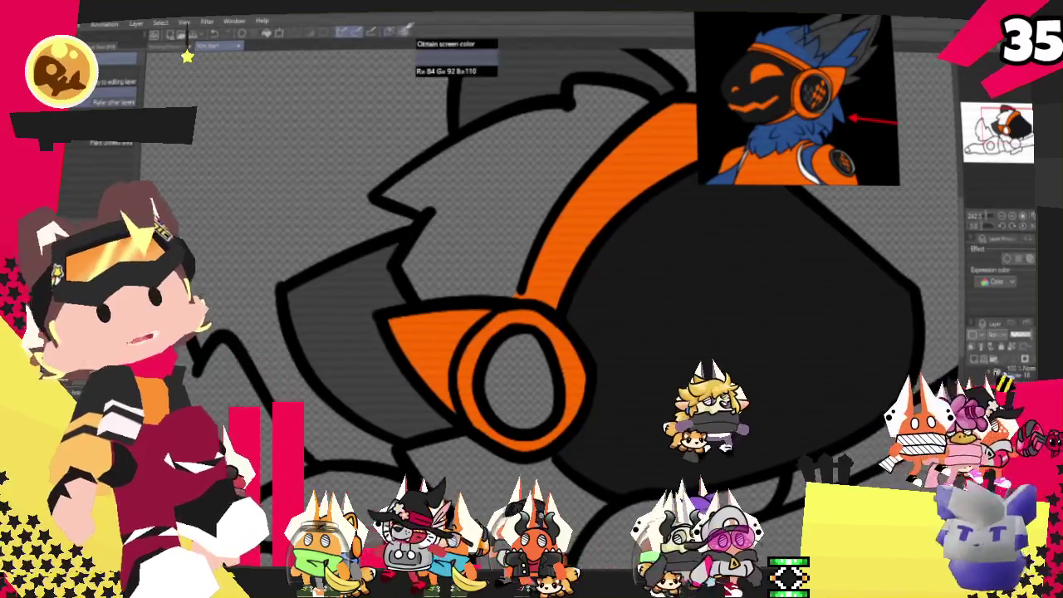
- Sample the reference's hair blue and fill the hair region with it
{"action": "left_click", "coordinate": [779, 52]}
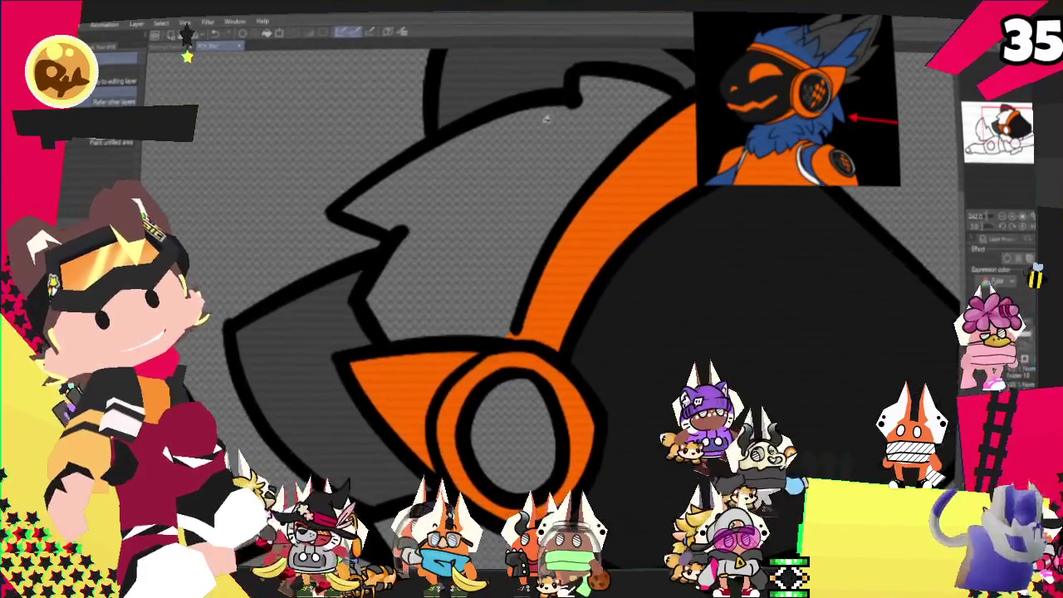
{"action": "left_click", "coordinate": [465, 166]}
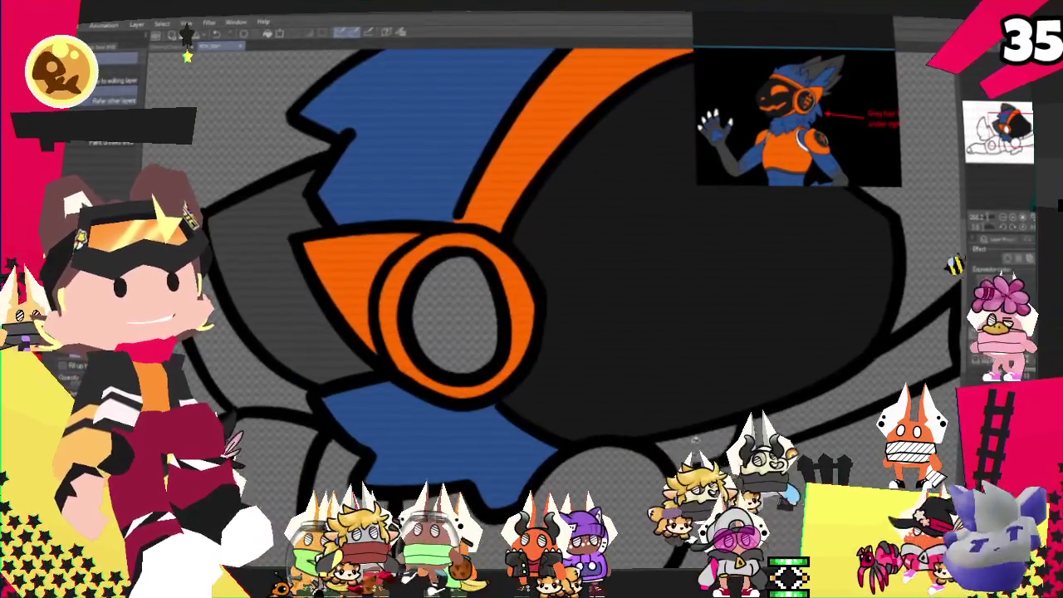
{"action": "left_click_drag", "start_coordinate": [490, 424], "coordinate": [727, 301]}
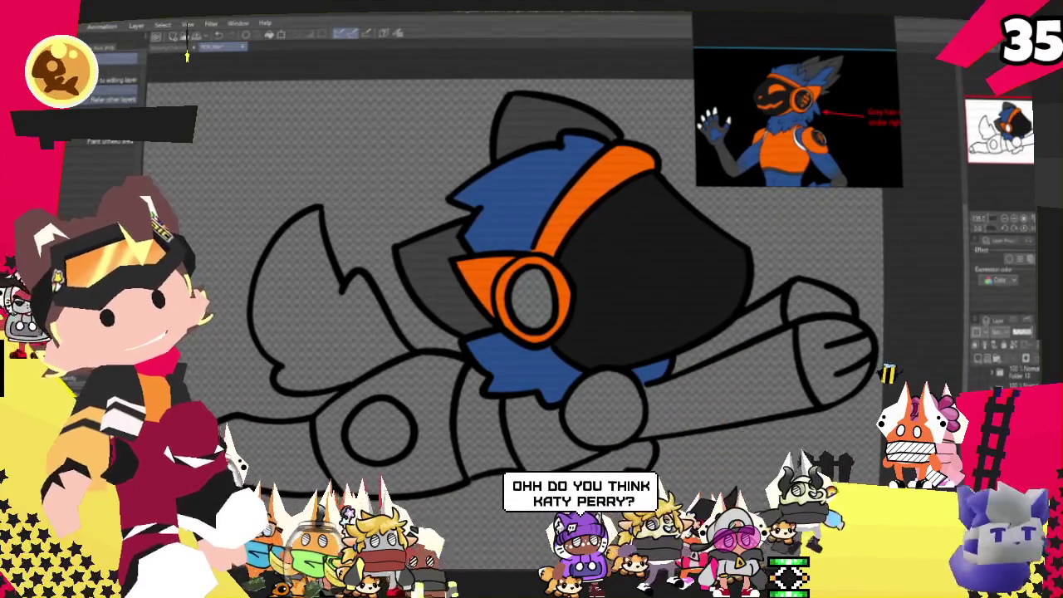
{"action": "mouse_move", "coordinate": [507, 424]}
{"action": "left_mouse_down"}
{"action": "mouse_move", "coordinate": [438, 278]}
{"action": "mouse_move", "coordinate": [561, 346]}
{"action": "left_mouse_up"}
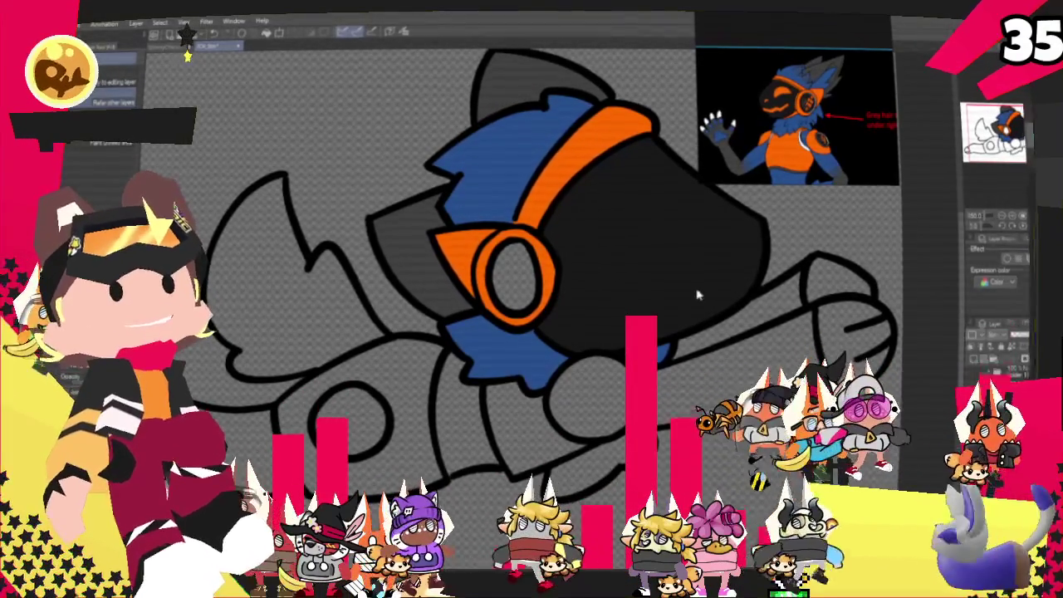
{"action": "scroll", "coordinate": [511, 263], "scroll_direction": "down", "scroll_amount": 2}
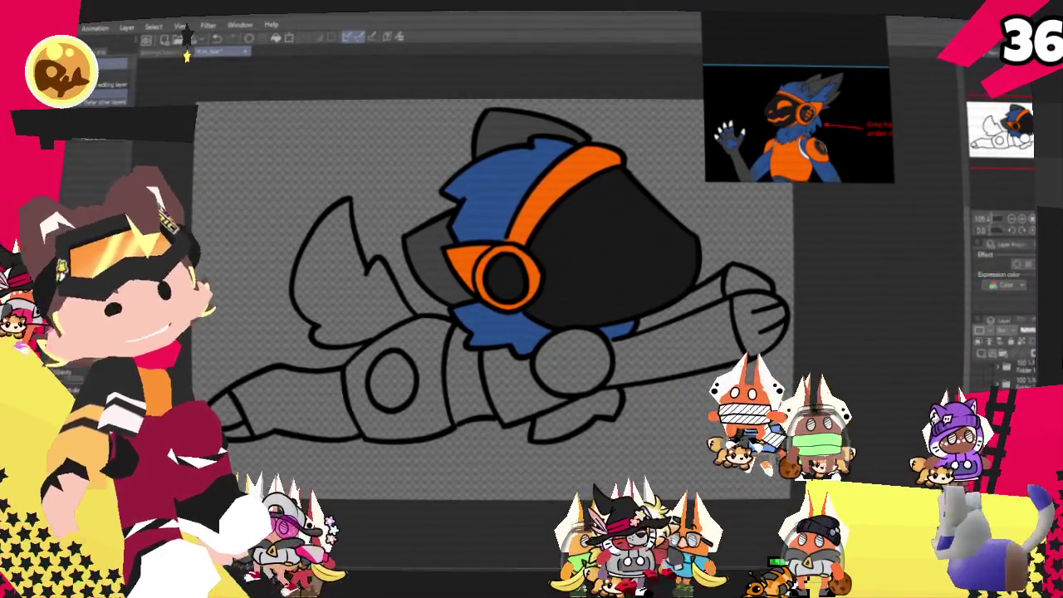
- Fill the outstretched arm blue
{"action": "scroll", "coordinate": [461, 361], "scroll_direction": "up", "scroll_amount": 2}
{"action": "scroll", "coordinate": [461, 361], "scroll_direction": "up", "scroll_amount": 2}
{"action": "scroll", "coordinate": [461, 361], "scroll_direction": "up", "scroll_amount": 2}
{"action": "scroll", "coordinate": [461, 361], "scroll_direction": "up", "scroll_amount": 2}
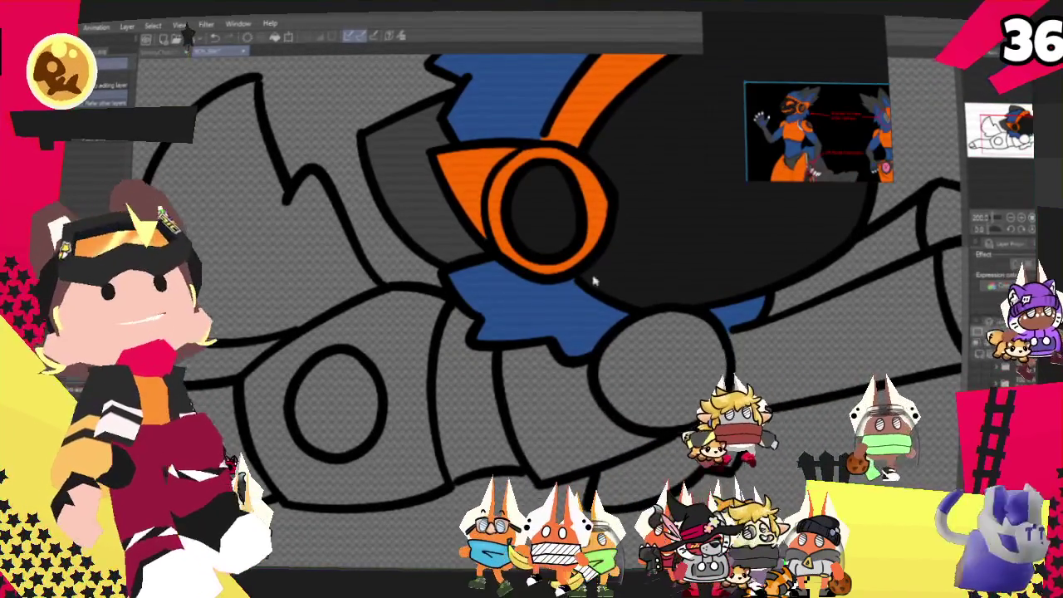
{"action": "scroll", "coordinate": [463, 374], "scroll_direction": "down", "scroll_amount": 2}
{"action": "scroll", "coordinate": [463, 374], "scroll_direction": "down", "scroll_amount": 3}
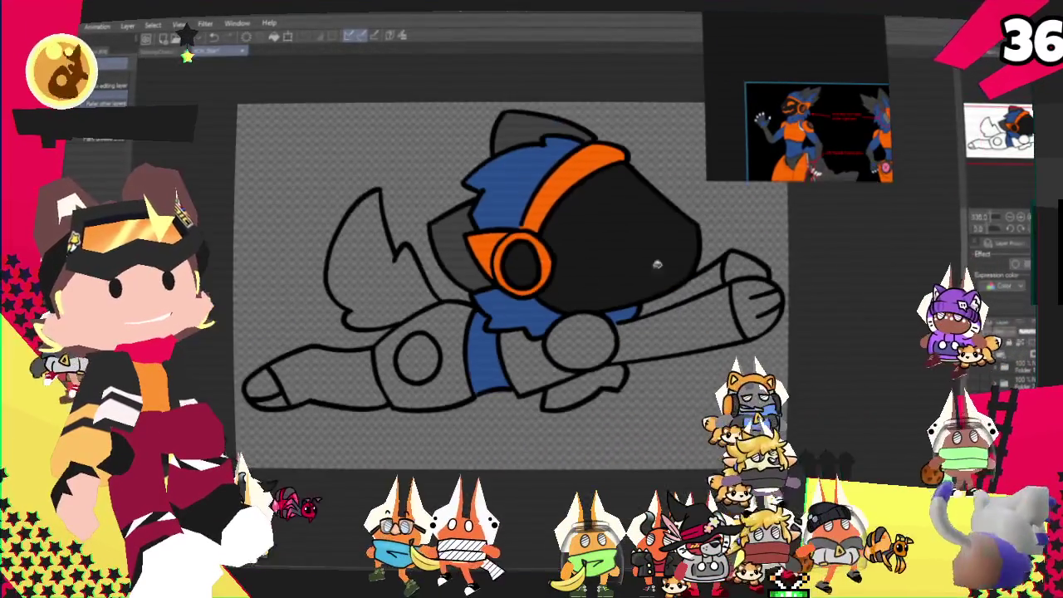
{"action": "left_click", "coordinate": [721, 284]}
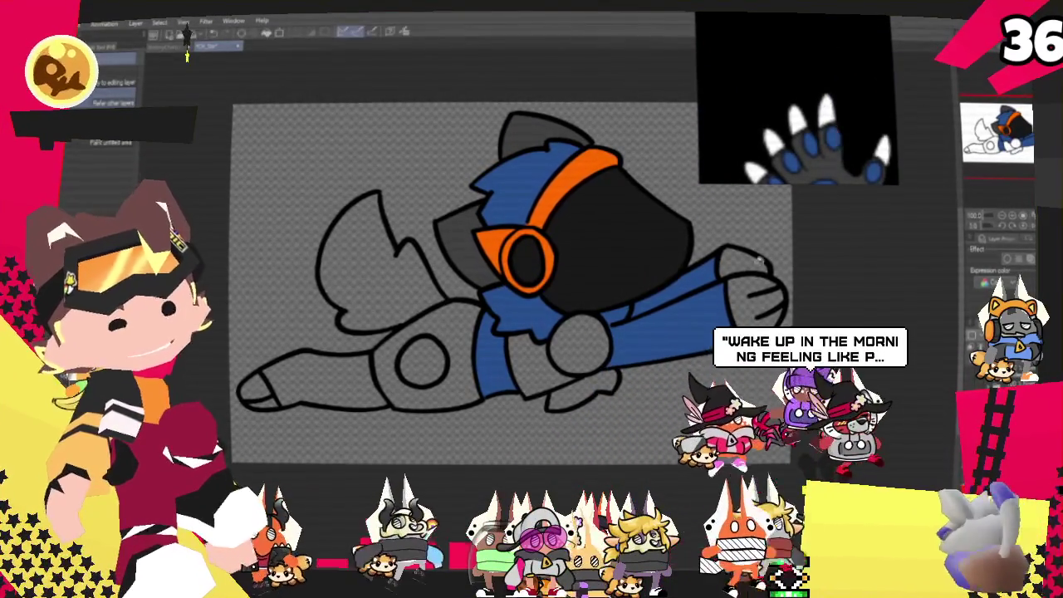
- Fill both parts of the clenched fist and the foot's toe tip white
{"action": "scroll", "coordinate": [749, 309], "scroll_direction": "up", "scroll_amount": 2}
{"action": "left_click", "coordinate": [749, 309]}
{"action": "left_click", "coordinate": [744, 249]}
{"action": "scroll", "coordinate": [601, 237], "scroll_direction": "down", "scroll_amount": 2}
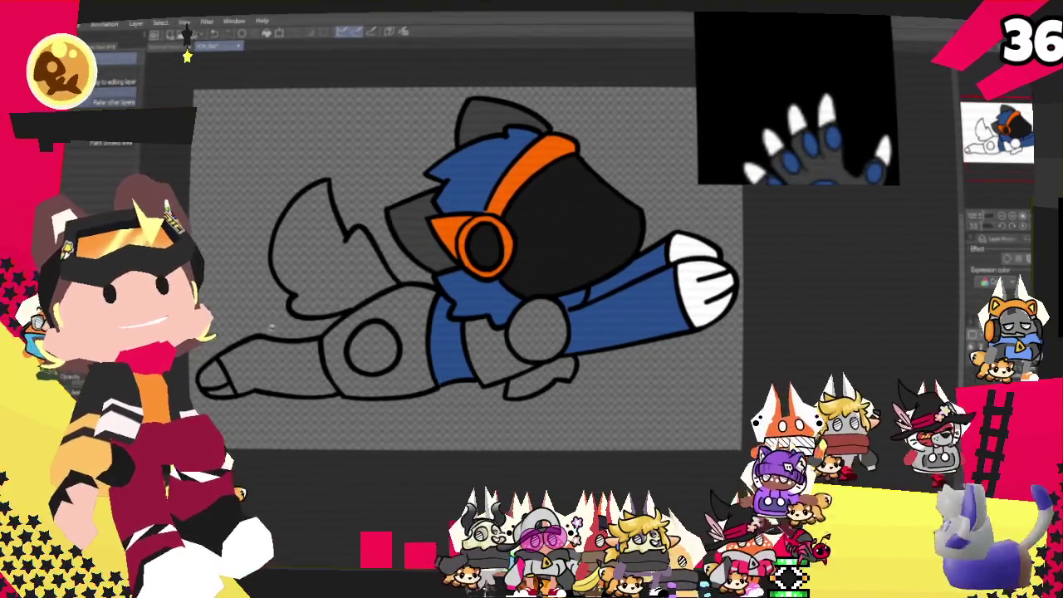
{"action": "left_click", "coordinate": [211, 377]}
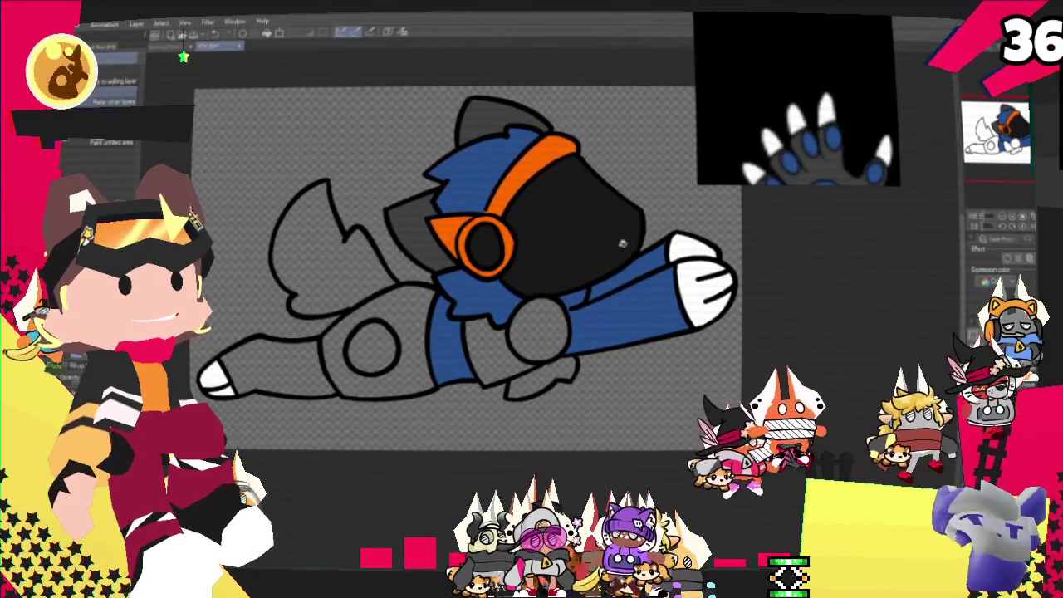
{"action": "scroll", "coordinate": [575, 252], "scroll_direction": "down", "scroll_amount": 1}
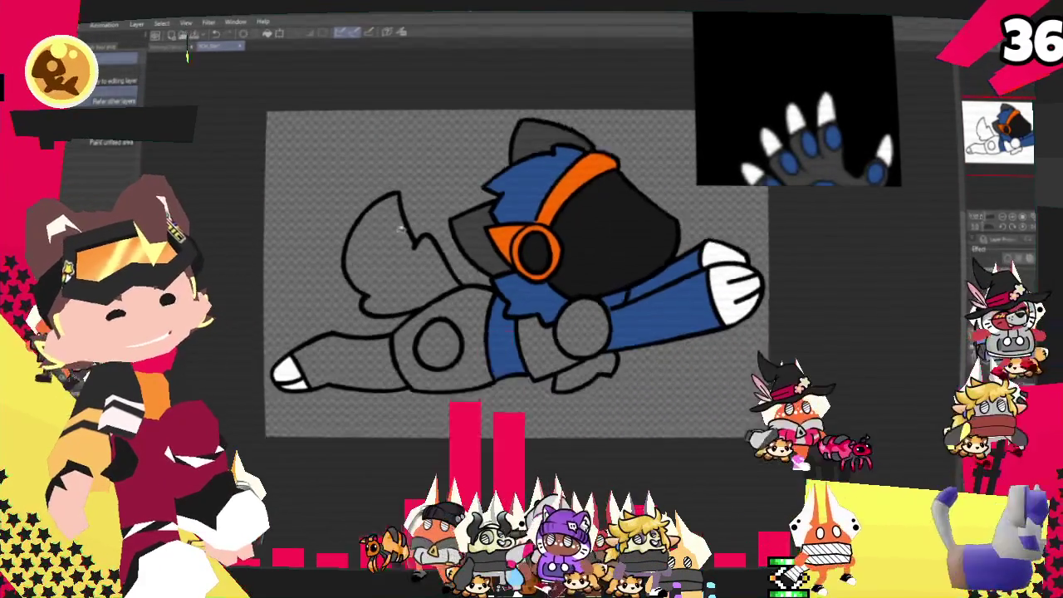
{"action": "scroll", "coordinate": [594, 221], "scroll_direction": "up", "scroll_amount": 2}
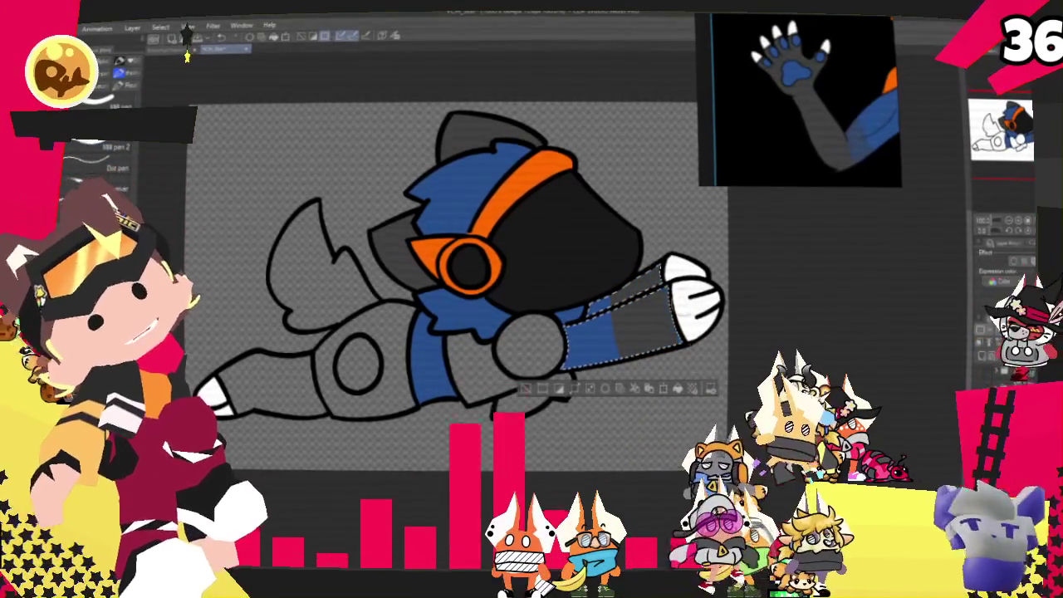
- Sample blue from the reference and airbrush it into the selected arm
{"action": "left_click", "coordinate": [874, 156]}
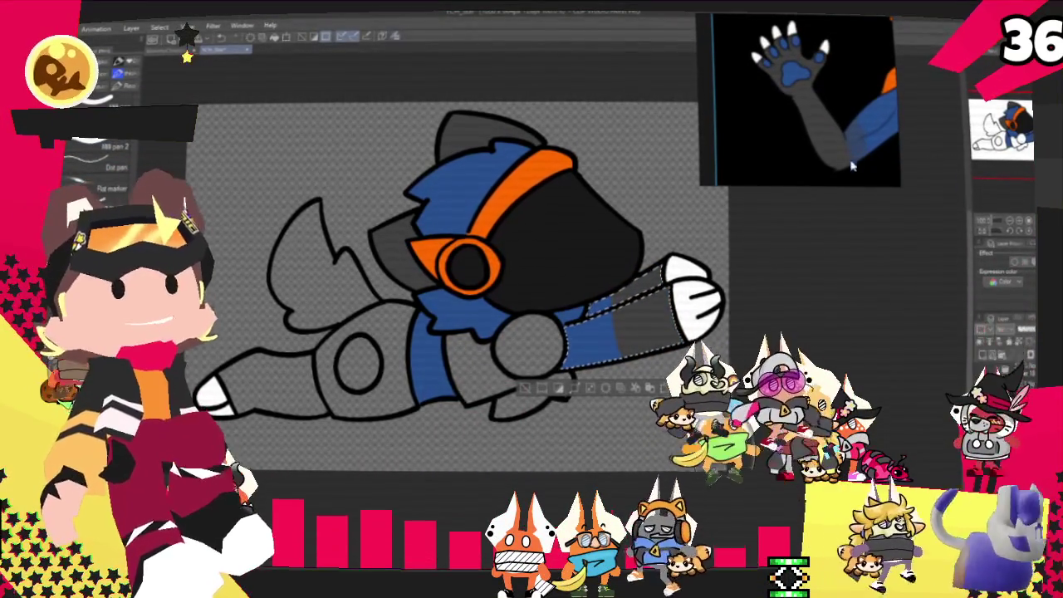
{"action": "left_click_drag", "start_coordinate": [594, 332], "coordinate": [636, 336]}
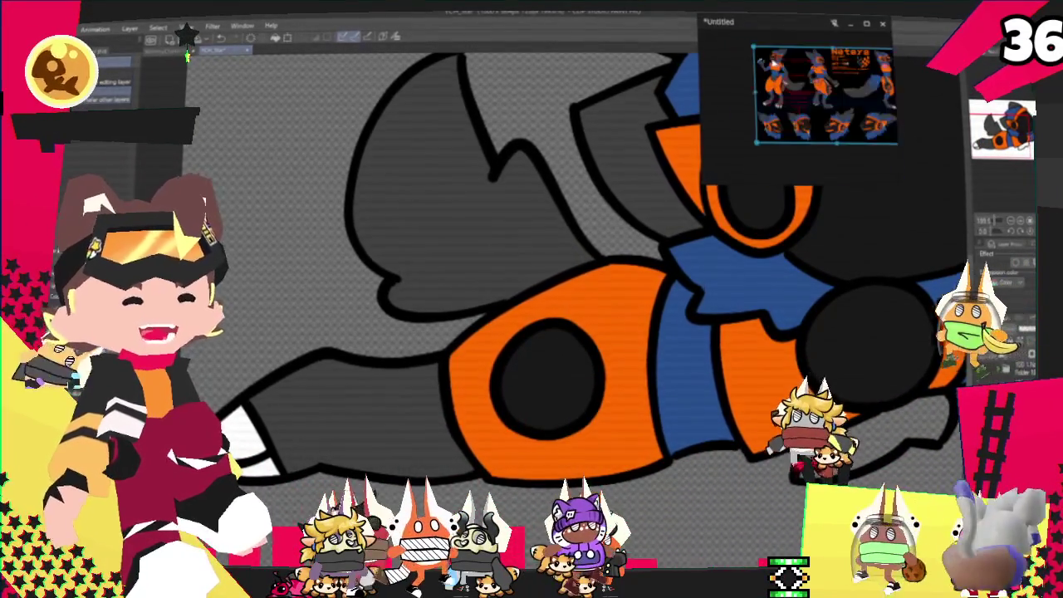
- Auto-select the upper and lower grey fins and airbrush soft blue inside each
{"action": "scroll", "coordinate": [385, 335], "scroll_direction": "down", "scroll_amount": 2}
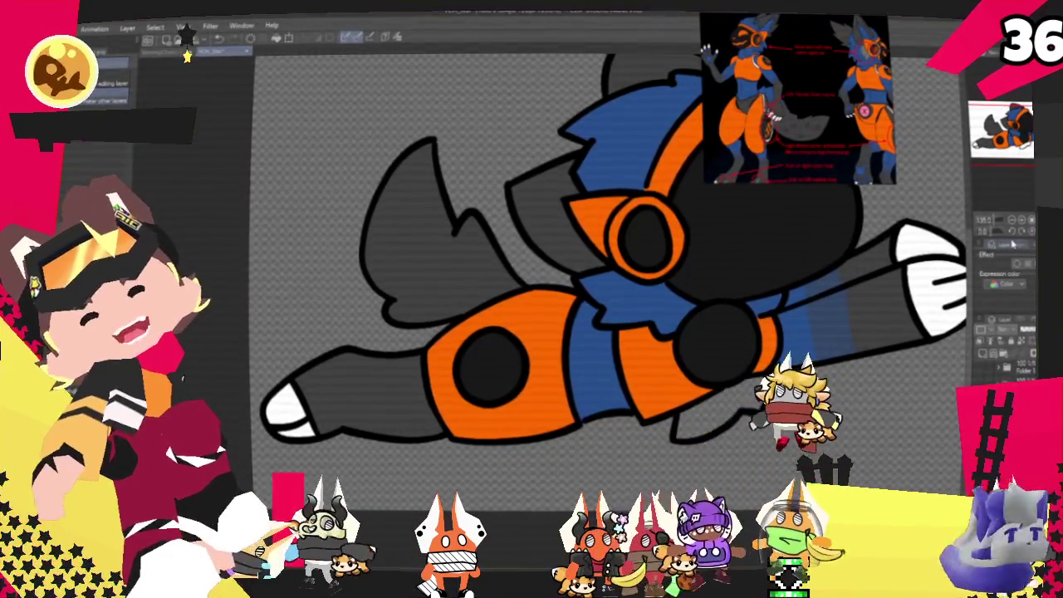
{"action": "left_click", "coordinate": [422, 258]}
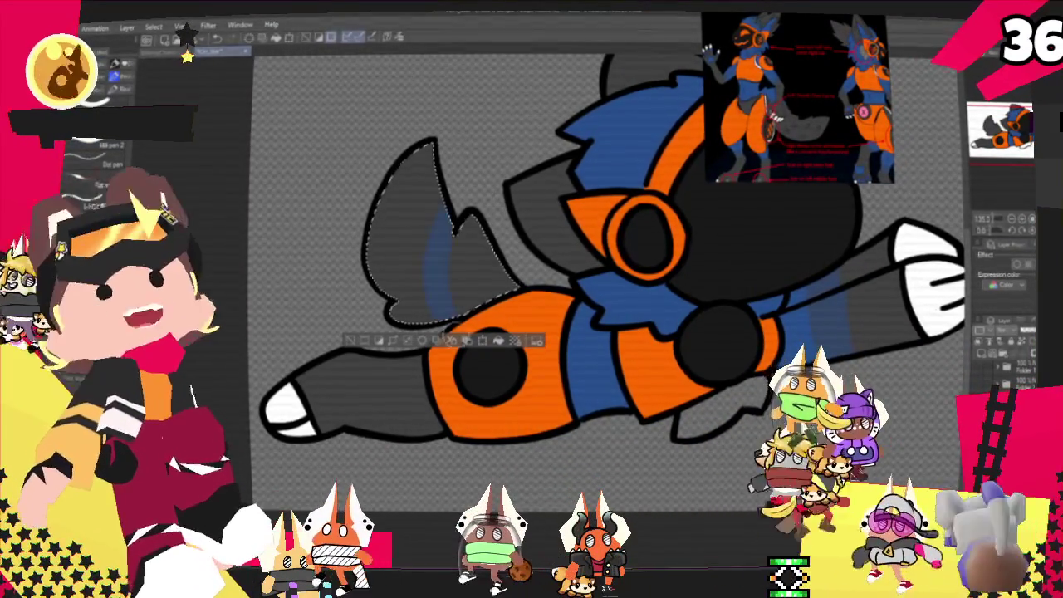
{"action": "left_click_drag", "start_coordinate": [486, 281], "coordinate": [490, 248]}
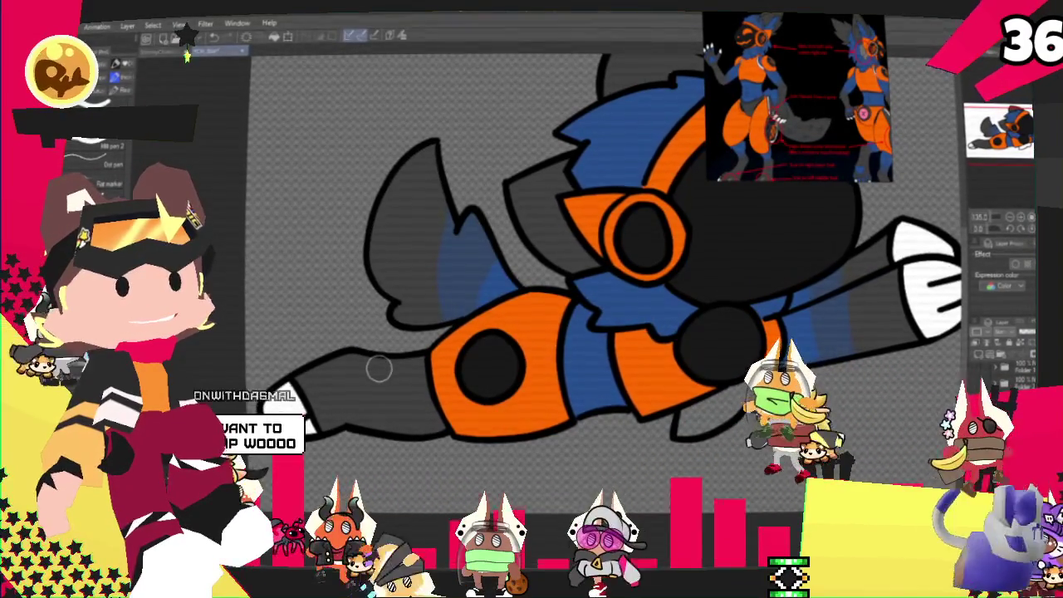
{"action": "left_click", "coordinate": [366, 390]}
{"action": "key", "text": "b"}
{"action": "left_click_drag", "start_coordinate": [415, 416], "coordinate": [409, 347]}
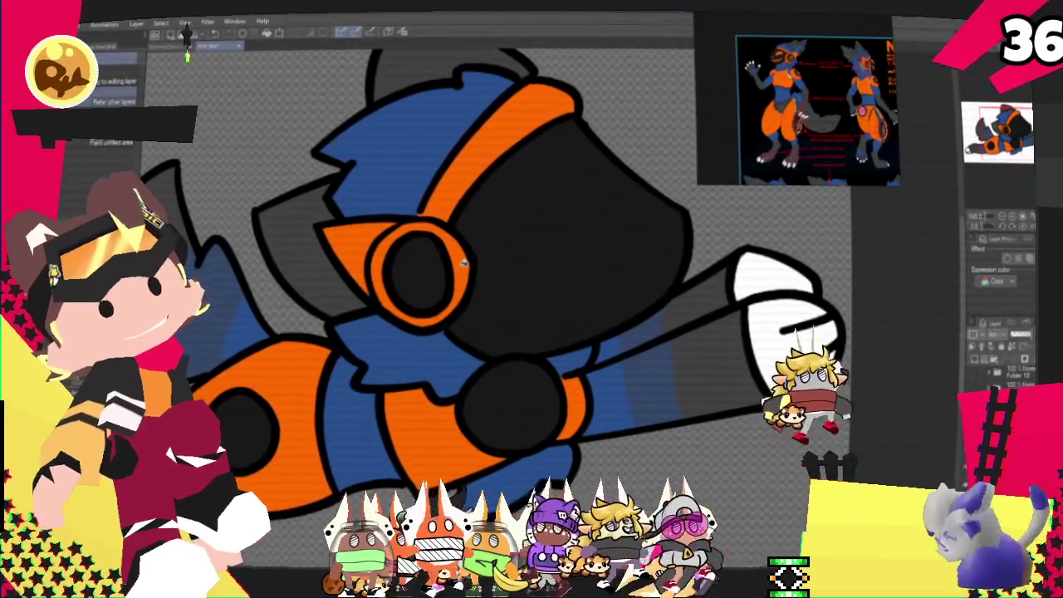
- Draw an orange ring eye and a crescent closed eye on the black head
{"action": "key", "text": "p"}
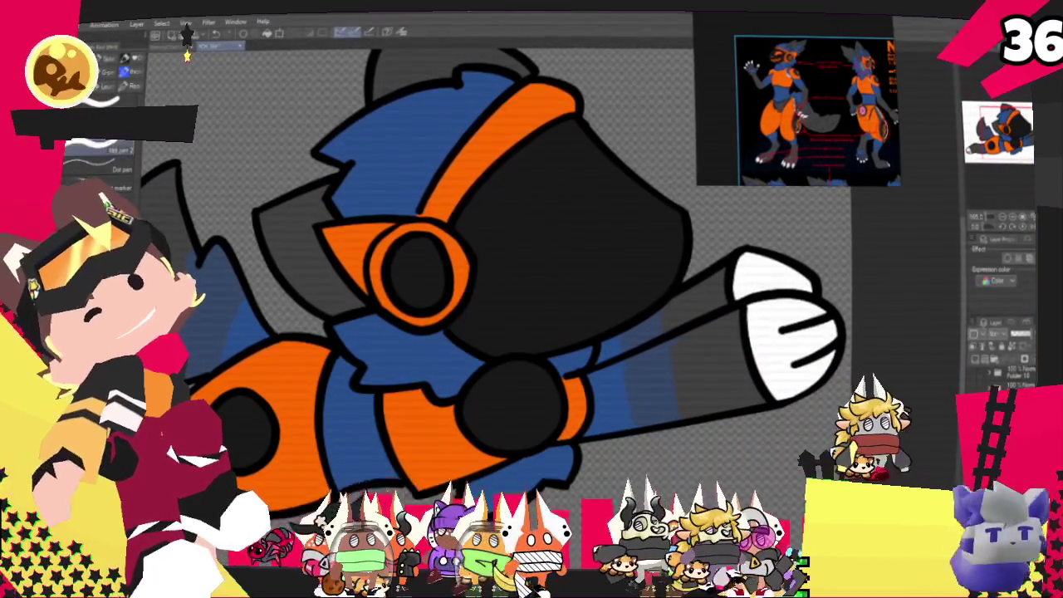
{"action": "mouse_move", "coordinate": [549, 199]}
{"action": "left_mouse_down"}
{"action": "mouse_move", "coordinate": [557, 272]}
{"action": "mouse_move", "coordinate": [558, 222]}
{"action": "left_mouse_up"}
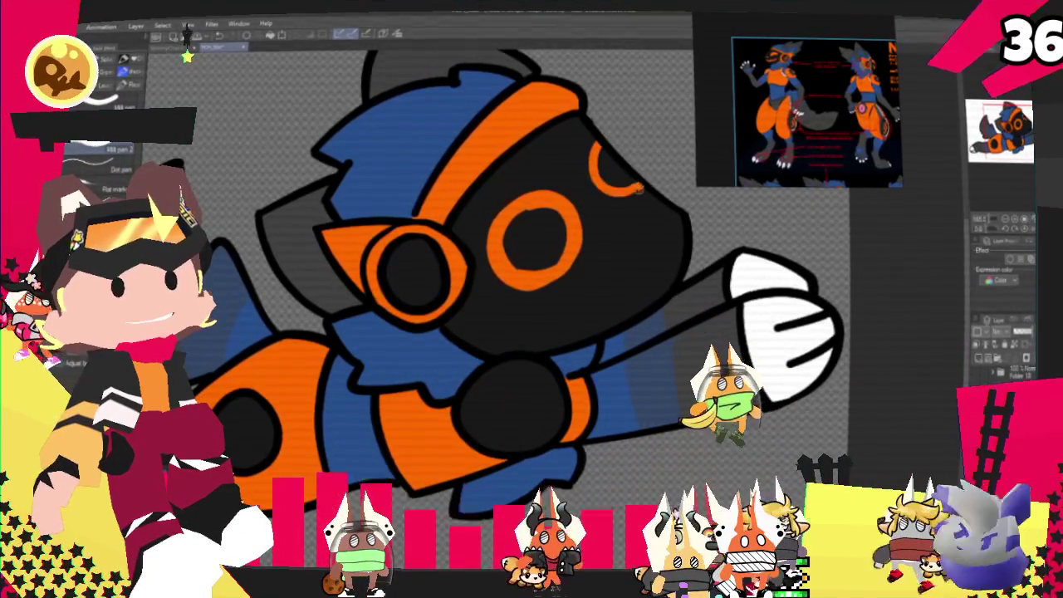
{"action": "left_click_drag", "start_coordinate": [599, 141], "coordinate": [643, 191]}
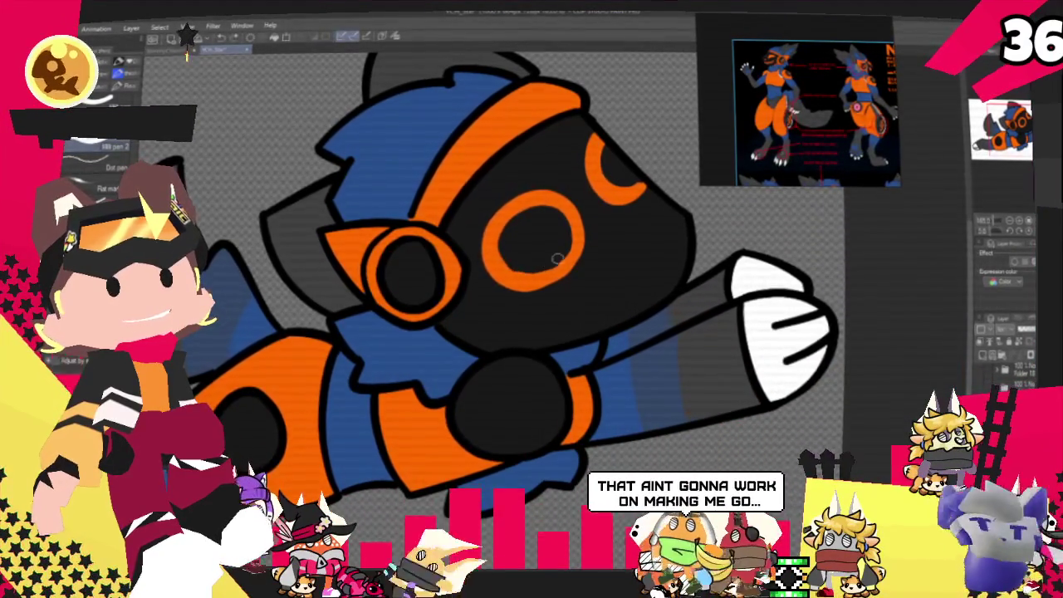
{"action": "mouse_move", "coordinate": [508, 226]}
{"action": "left_mouse_down"}
{"action": "mouse_move", "coordinate": [510, 277]}
{"action": "mouse_move", "coordinate": [521, 275]}
{"action": "left_mouse_up"}
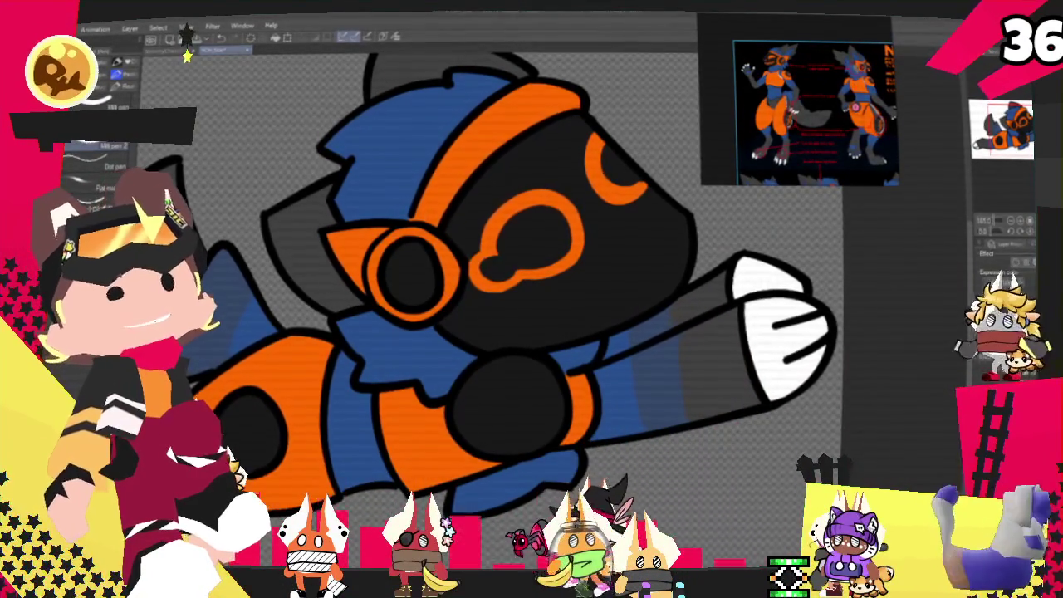
- Draw a short, rounded orange mouth curve on the muzzle, redoing it twice
{"action": "scroll", "coordinate": [559, 331], "scroll_direction": "up", "scroll_amount": 3}
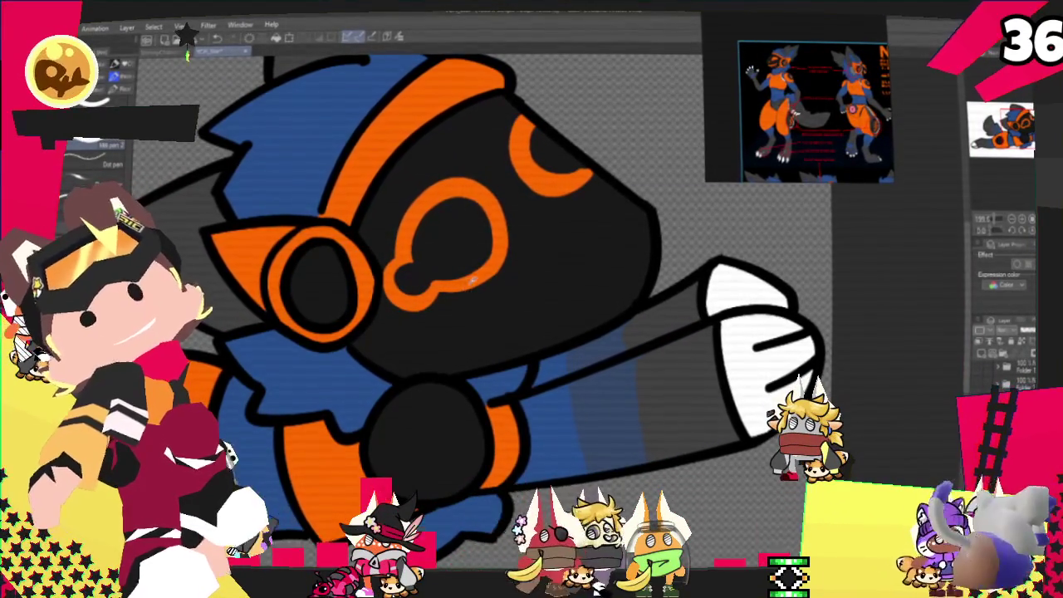
{"action": "key", "text": "ctrl+z"}
{"action": "left_click_drag", "start_coordinate": [436, 369], "coordinate": [517, 305]}
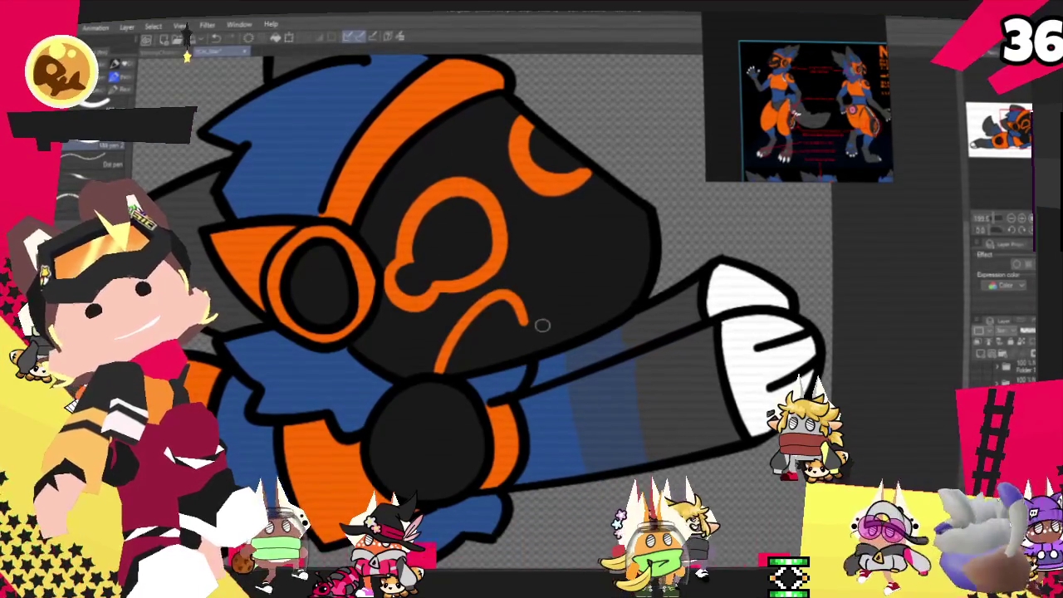
{"action": "key", "text": "ctrl+z"}
{"action": "mouse_move", "coordinate": [432, 370]}
{"action": "left_mouse_down"}
{"action": "mouse_move", "coordinate": [499, 333]}
{"action": "mouse_move", "coordinate": [449, 336]}
{"action": "mouse_move", "coordinate": [544, 345]}
{"action": "mouse_move", "coordinate": [550, 326]}
{"action": "mouse_move", "coordinate": [465, 345]}
{"action": "left_mouse_up"}
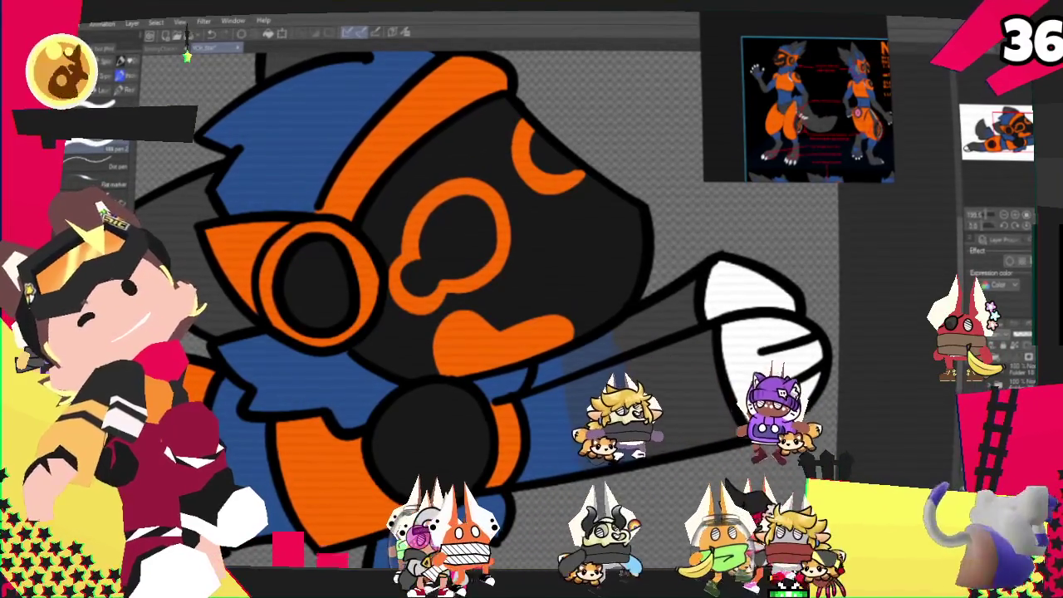
{"action": "left_click_drag", "start_coordinate": [452, 353], "coordinate": [497, 355]}
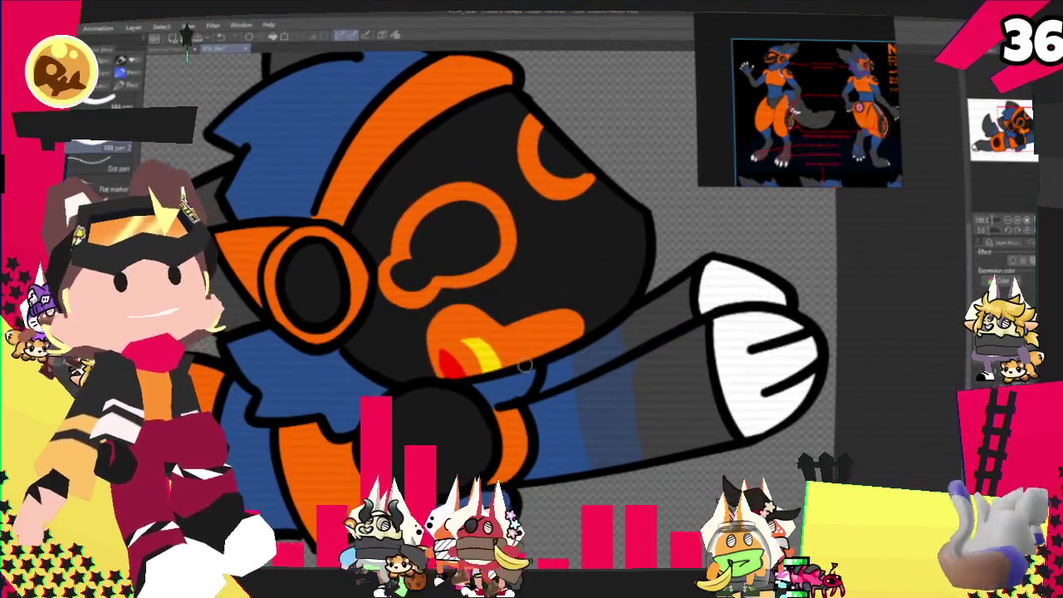
{"action": "mouse_move", "coordinate": [511, 275]}
{"action": "left_mouse_down"}
{"action": "mouse_move", "coordinate": [532, 317]}
{"action": "mouse_move", "coordinate": [623, 309]}
{"action": "left_mouse_up"}
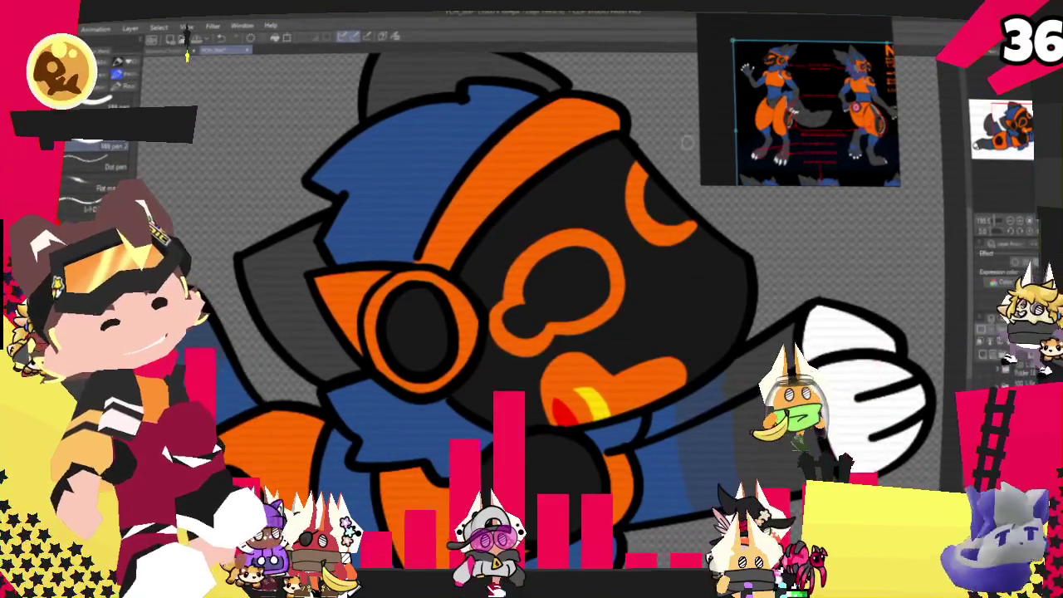
{"action": "scroll", "coordinate": [515, 275], "scroll_direction": "down", "scroll_amount": 3}
{"action": "scroll", "coordinate": [515, 274], "scroll_direction": "down", "scroll_amount": 2}
{"action": "scroll", "coordinate": [565, 253], "scroll_direction": "up", "scroll_amount": 1}
{"action": "scroll", "coordinate": [548, 274], "scroll_direction": "up", "scroll_amount": 2}
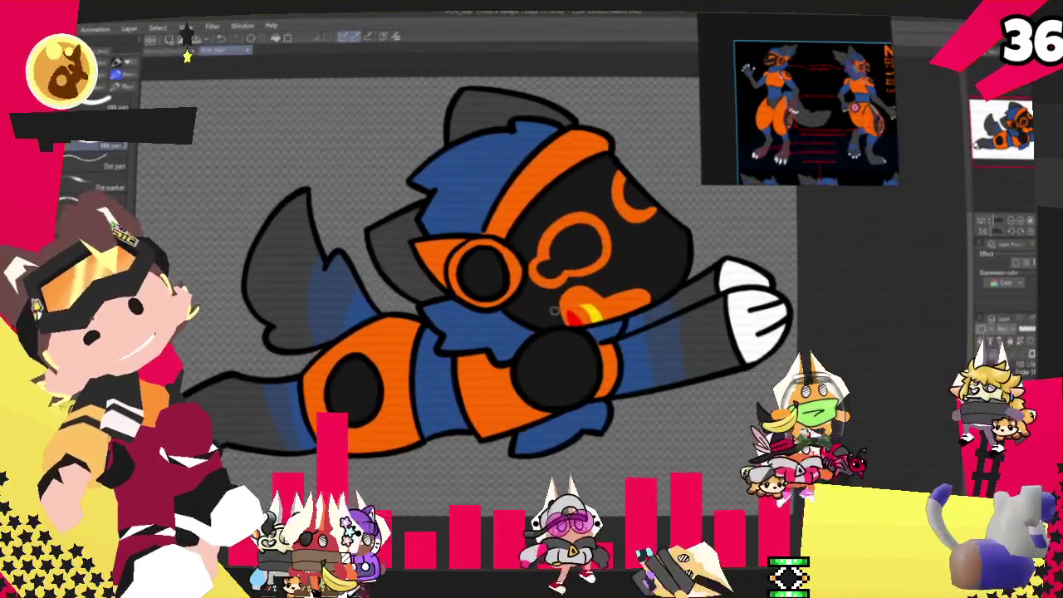
{"action": "scroll", "coordinate": [524, 316], "scroll_direction": "up", "scroll_amount": 2}
{"action": "scroll", "coordinate": [499, 353], "scroll_direction": "up", "scroll_amount": 2}
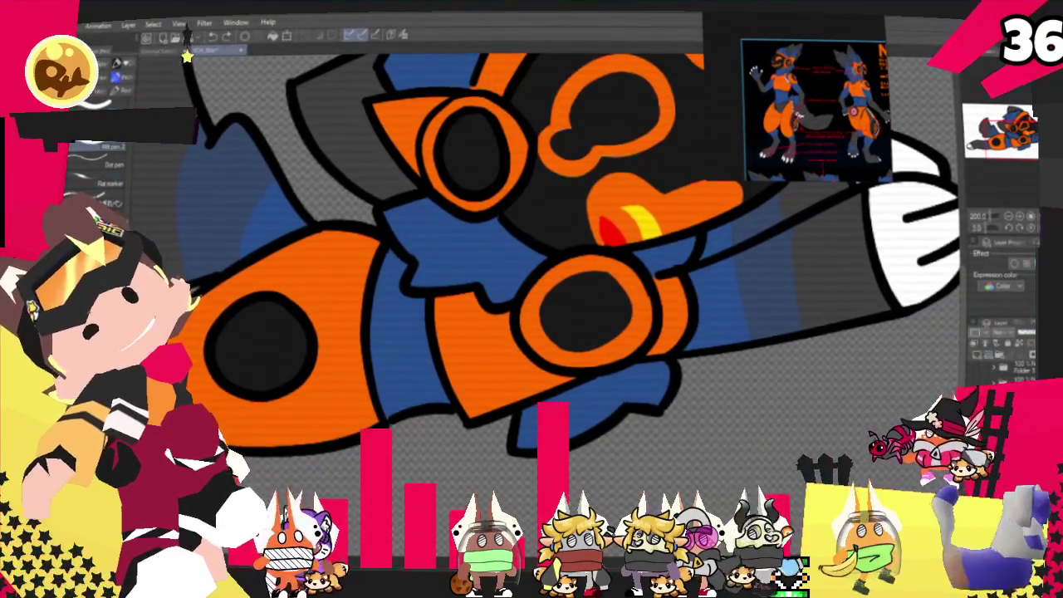
- Paint an orange diagonal highlight in the upper goggle lens, discarding a trial stroke in the lower lens
{"action": "left_click_drag", "start_coordinate": [462, 135], "coordinate": [466, 169]}
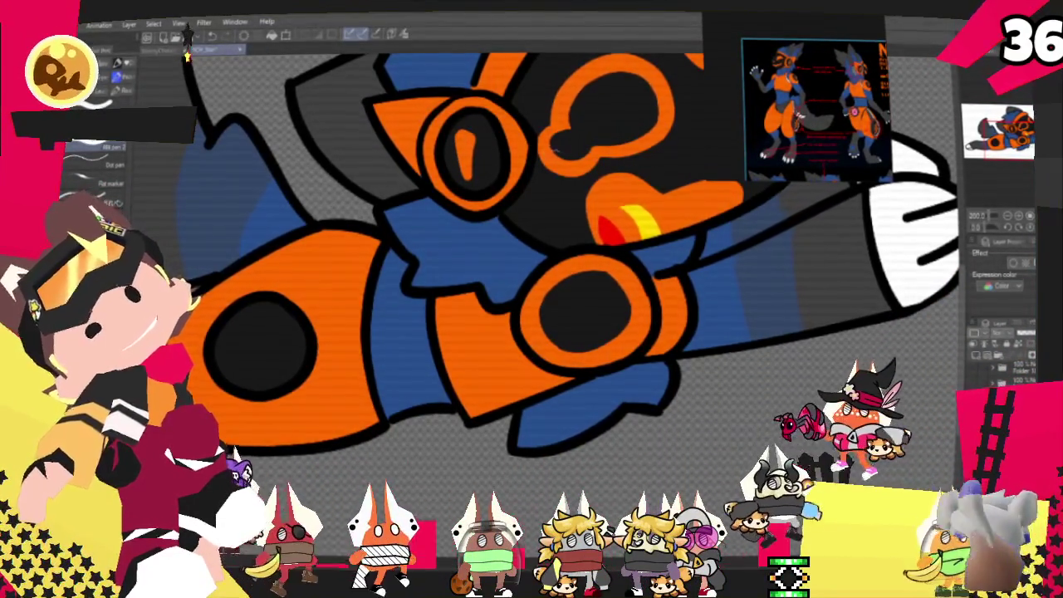
{"action": "left_click_drag", "start_coordinate": [561, 307], "coordinate": [600, 331]}
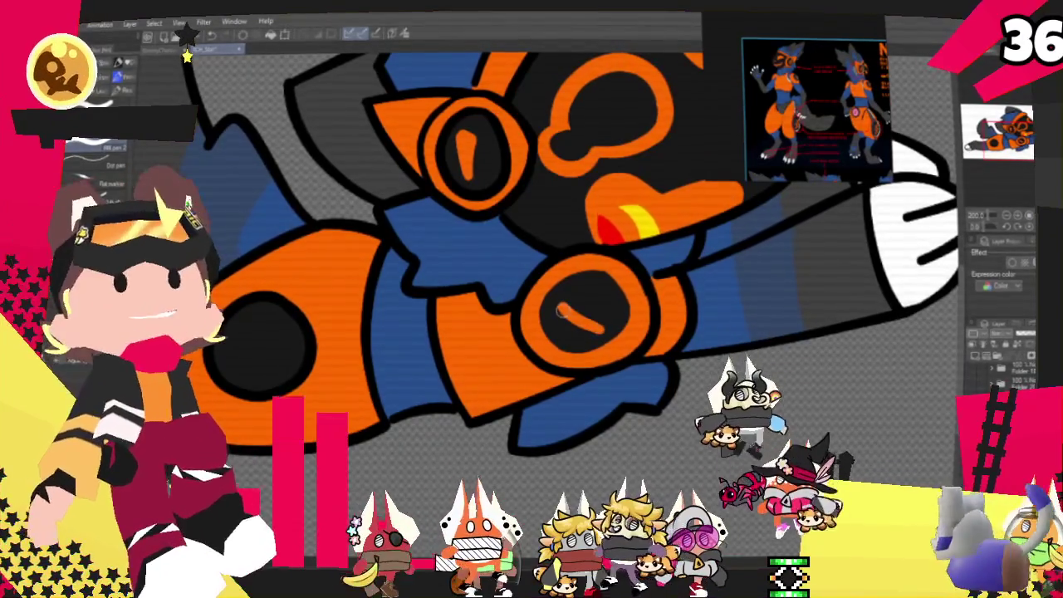
{"action": "key", "text": "ctrl+z"}
{"action": "key", "text": "ctrl+z"}
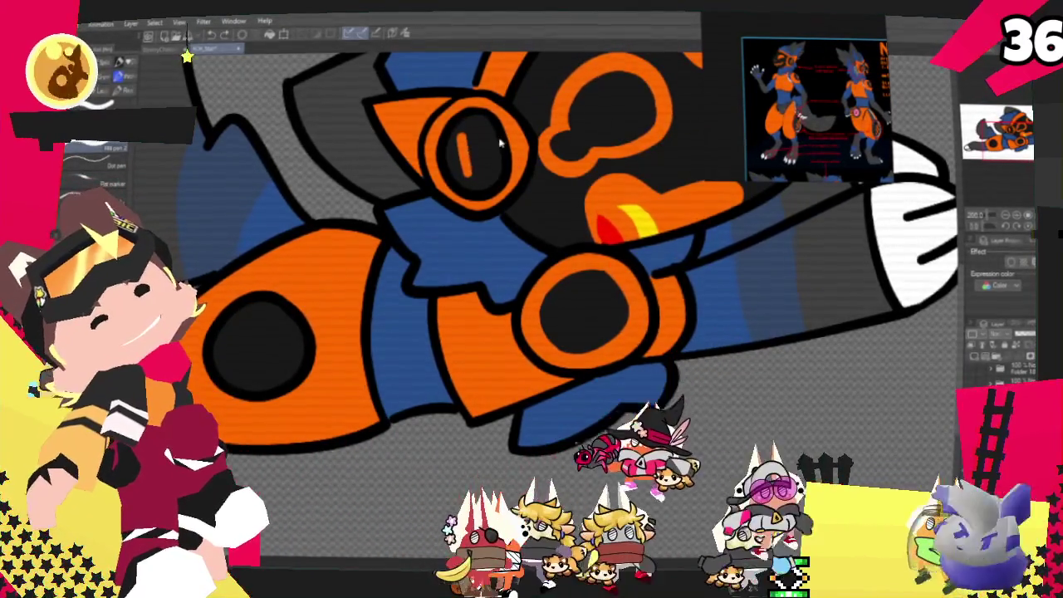
{"action": "left_click_drag", "start_coordinate": [467, 173], "coordinate": [496, 142]}
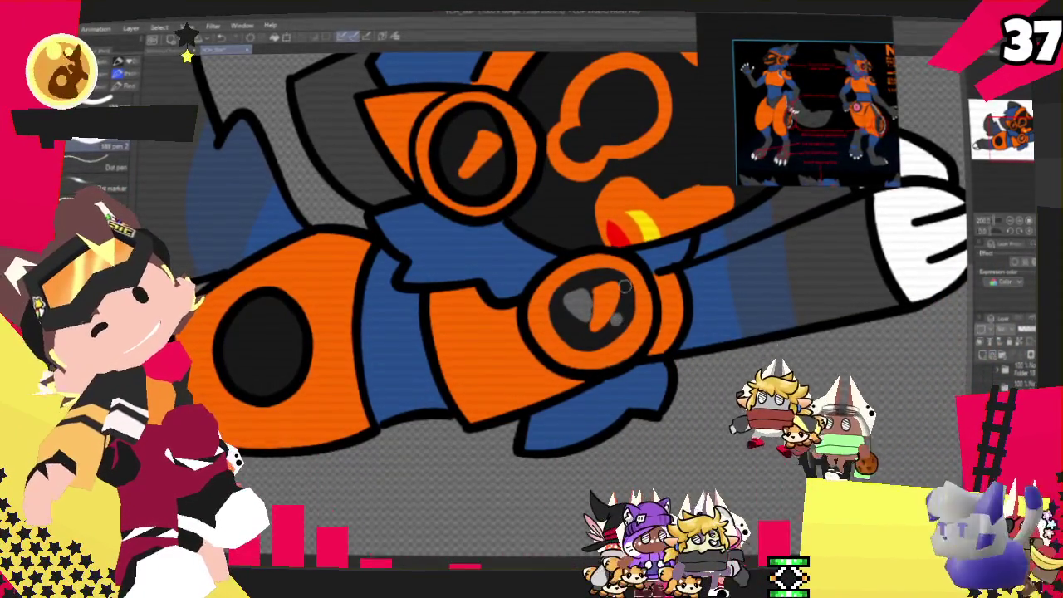
- Zoom in and brush a highlight stroke across the round lens on the character's arm
{"action": "scroll", "coordinate": [615, 218], "scroll_direction": "up", "scroll_amount": 3}
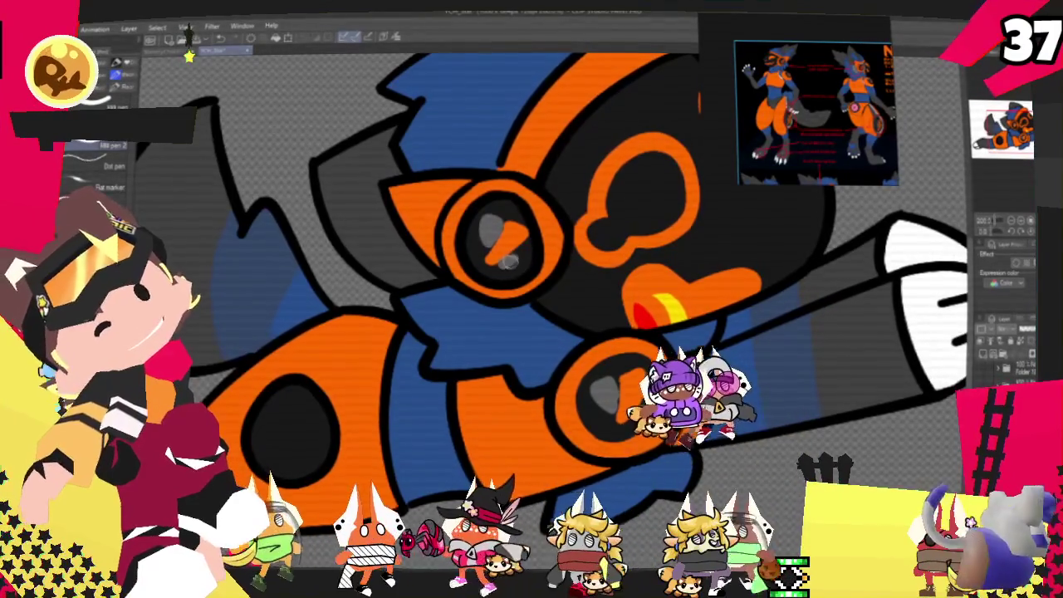
{"action": "scroll", "coordinate": [532, 249], "scroll_direction": "up", "scroll_amount": 3}
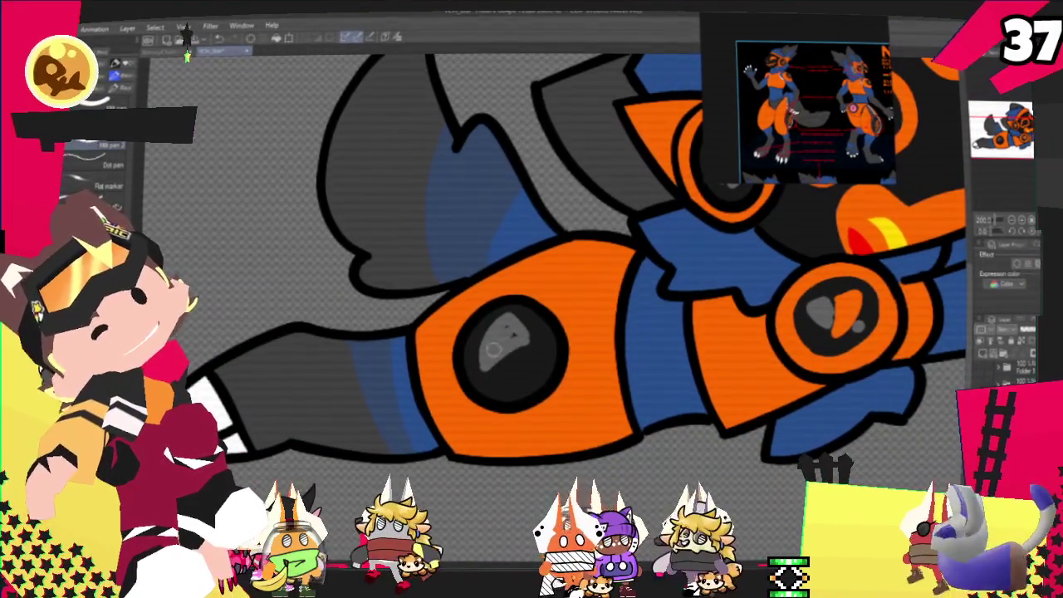
{"action": "left_click_drag", "start_coordinate": [478, 358], "coordinate": [530, 355]}
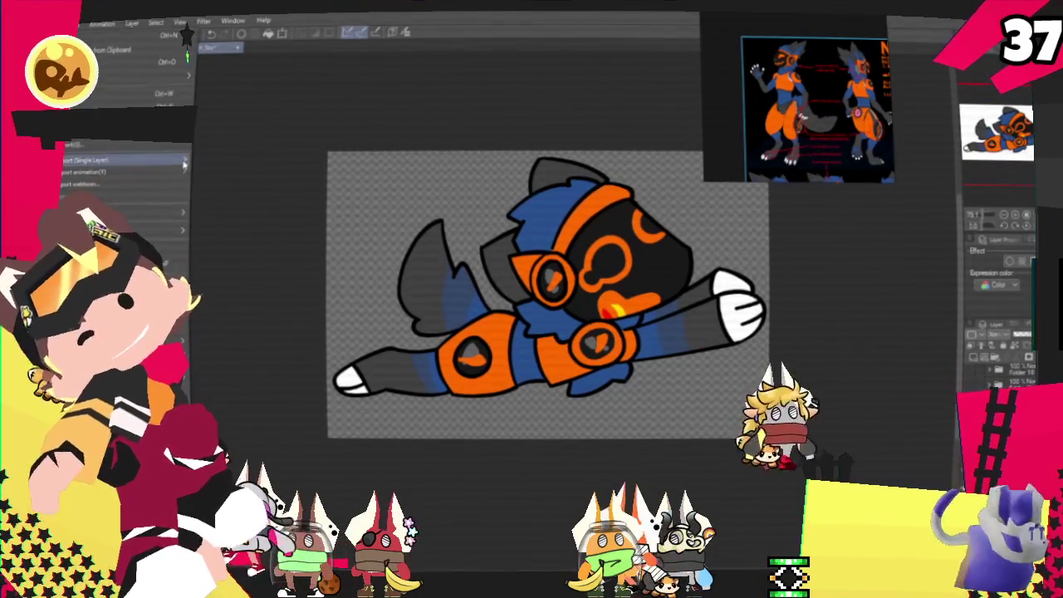
- Dismiss the export menu without exporting and zoom out to see the whole drawing
{"action": "mouse_move", "coordinate": [125, 160]}
{"action": "left_click", "coordinate": [269, 191]}
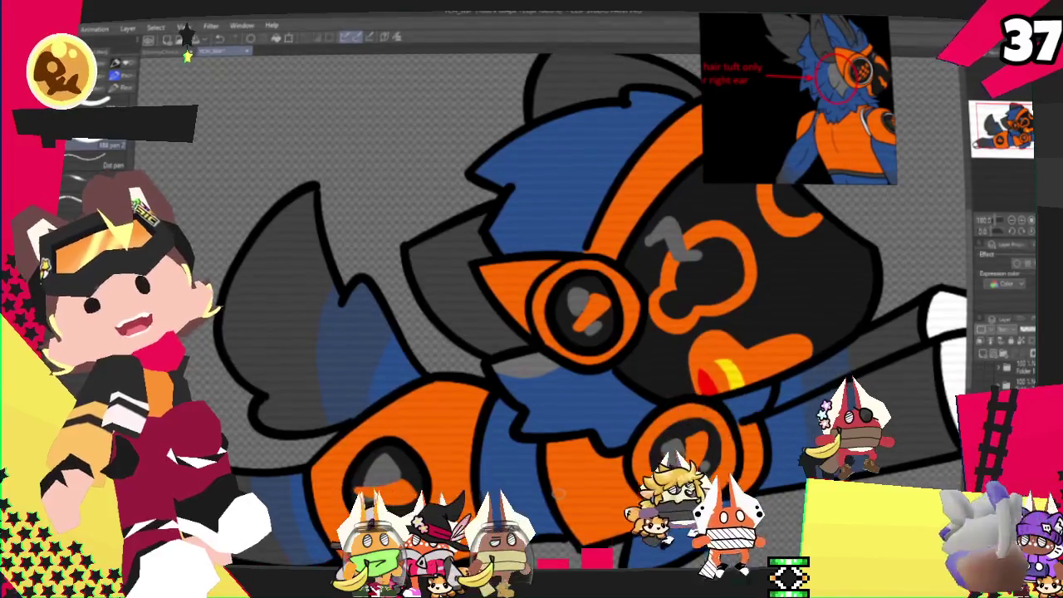
{"action": "key", "text": "ctrl+minus"}
{"action": "key", "text": "ctrl+minus"}
{"action": "key", "text": "ctrl+minus"}
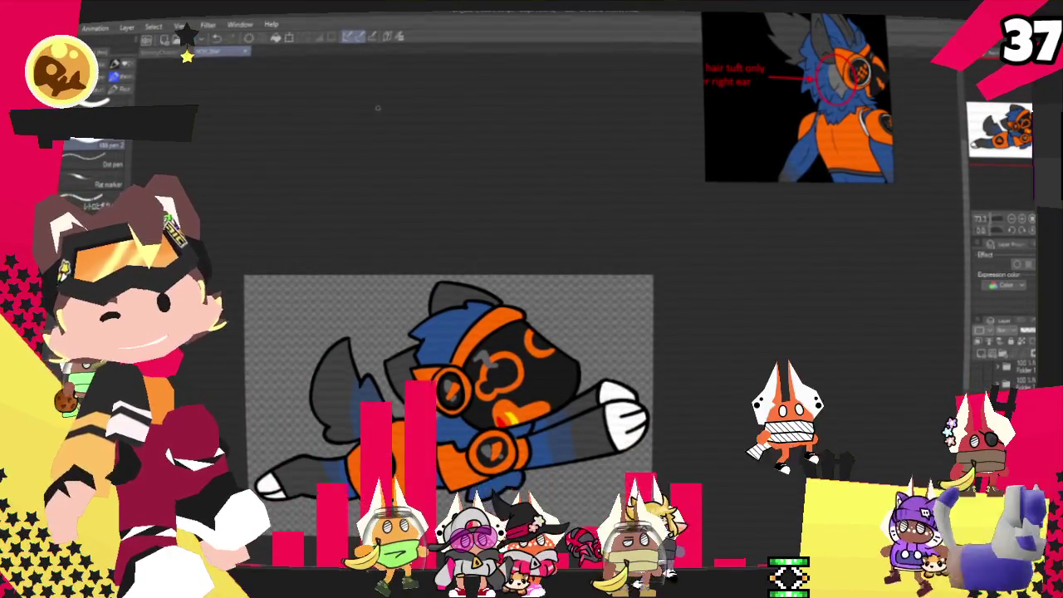
- Zoom out to fit the drawing and export it as a .png via Export (Single Layer)
{"action": "key", "text": "ctrl+minus"}
{"action": "key", "text": "alt+f"}
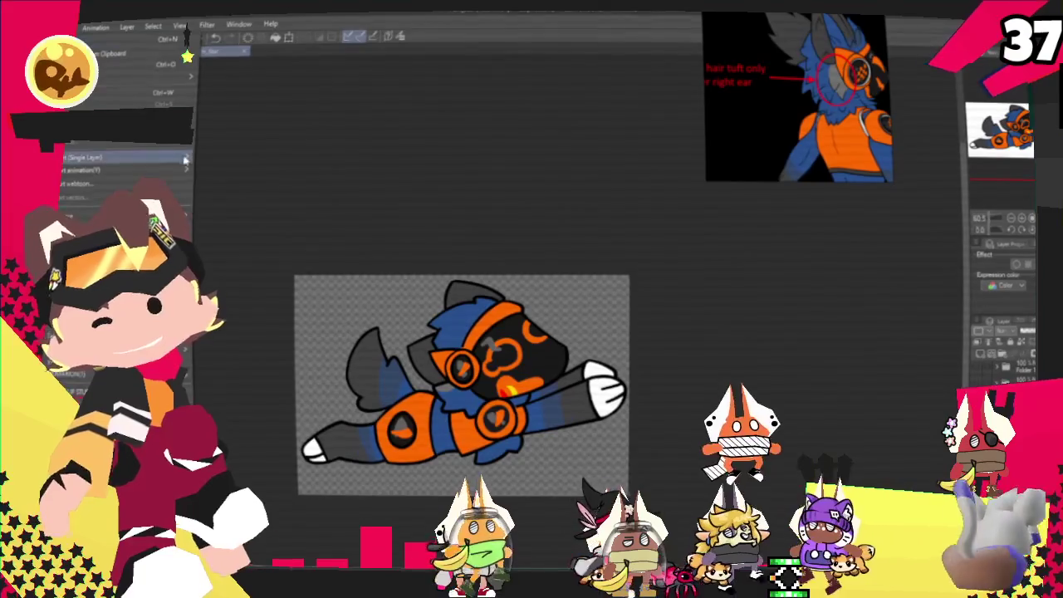
{"action": "mouse_move", "coordinate": [124, 157]}
{"action": "left_click", "coordinate": [254, 183]}
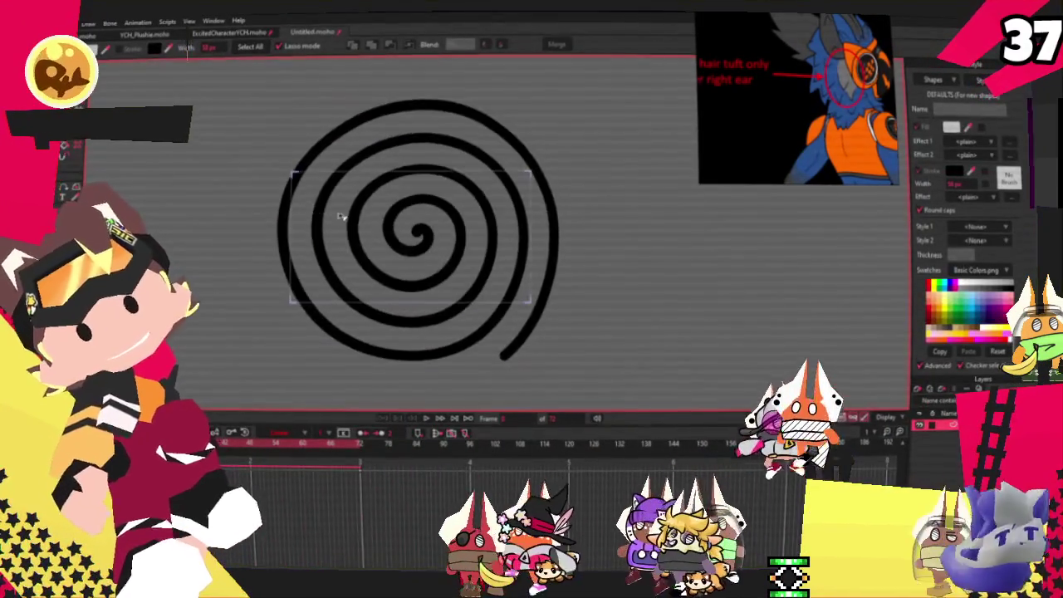
{"action": "scroll", "coordinate": [340, 218], "scroll_direction": "up", "scroll_amount": 2}
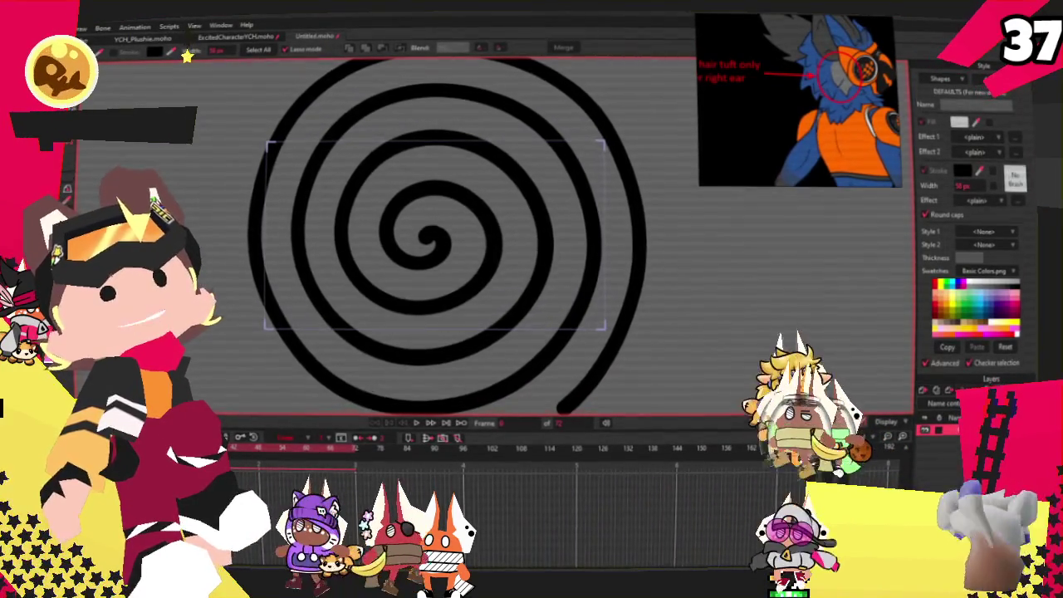
{"action": "scroll", "coordinate": [262, 95], "scroll_direction": "up", "scroll_amount": 2}
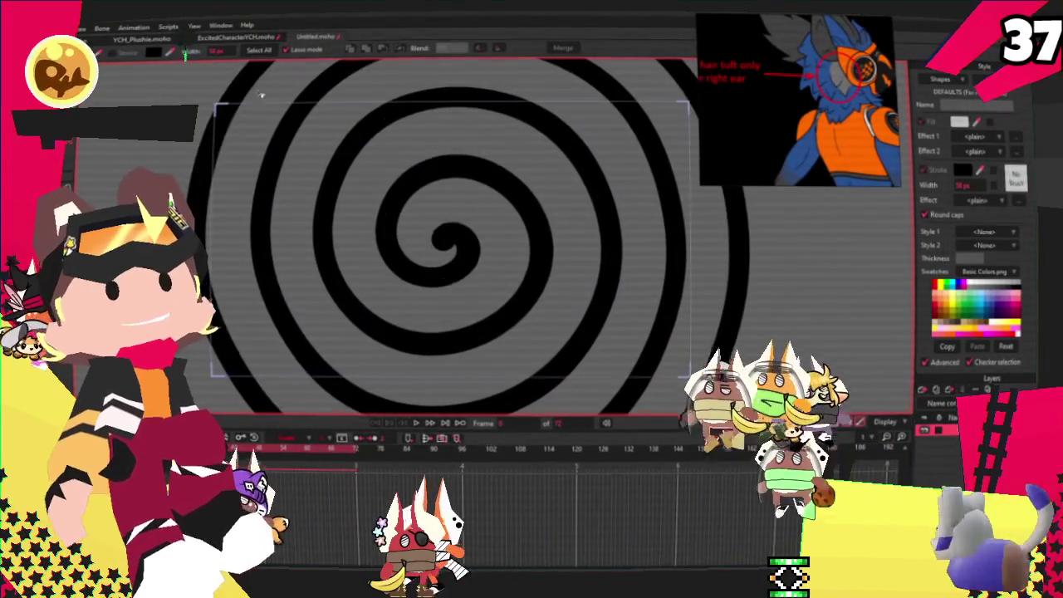
- Bring the ExcitedCharacterYCH star-riding document forward, zoom in, and open the character image layer's settings
{"action": "left_click", "coordinate": [133, 39]}
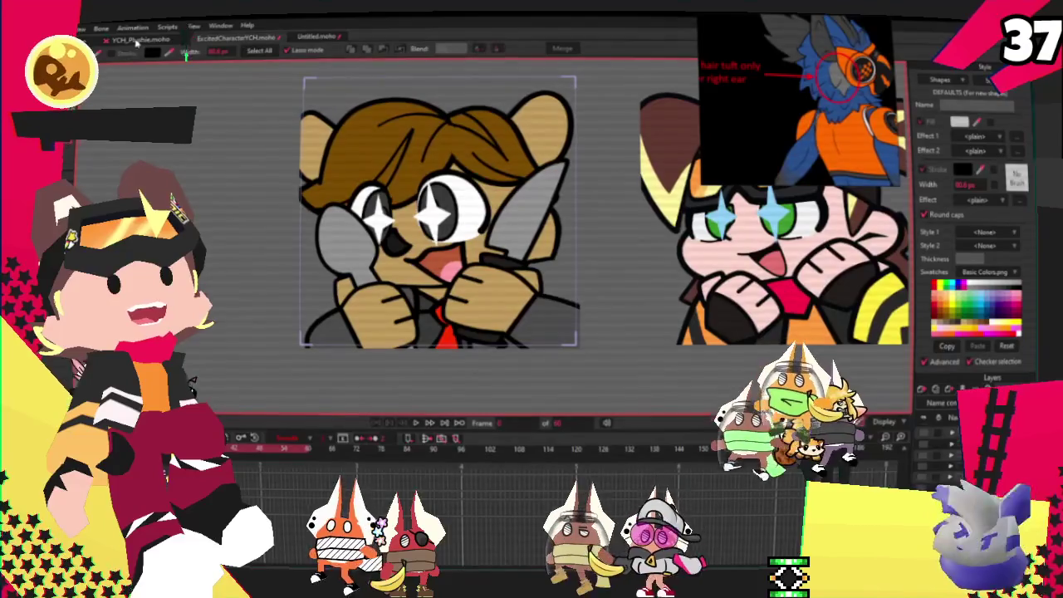
{"action": "left_click", "coordinate": [236, 38]}
{"action": "left_click", "coordinate": [586, 480]}
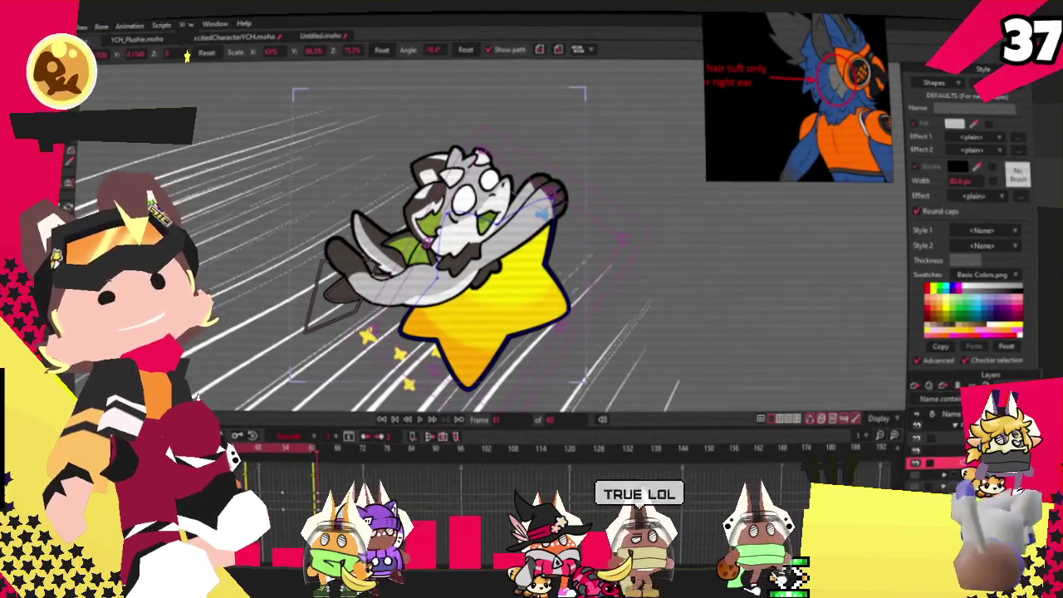
{"action": "scroll", "coordinate": [541, 342], "scroll_direction": "up", "scroll_amount": 2}
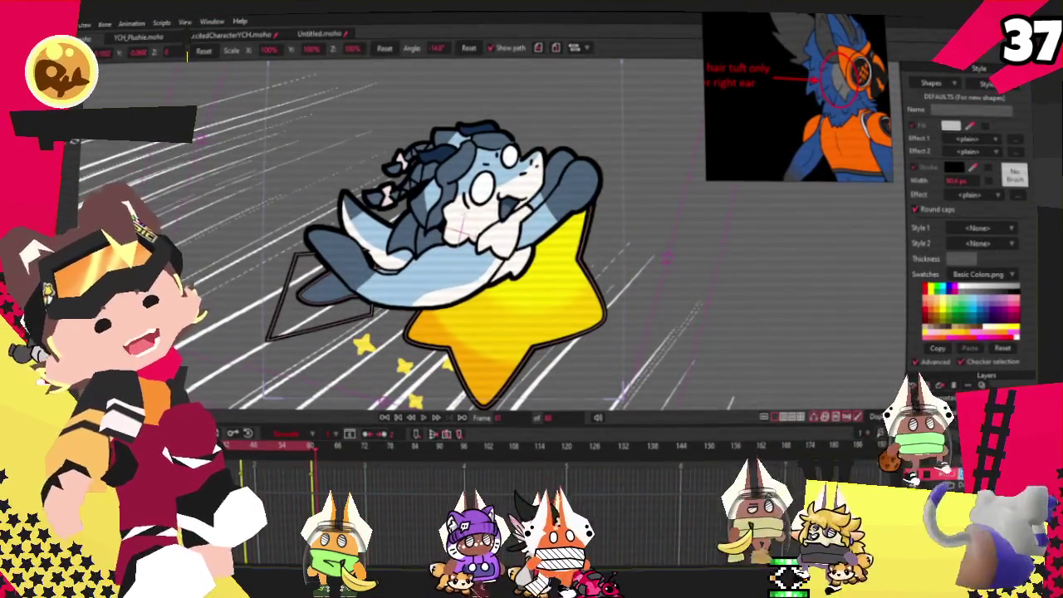
{"action": "double_click", "coordinate": [947, 424]}
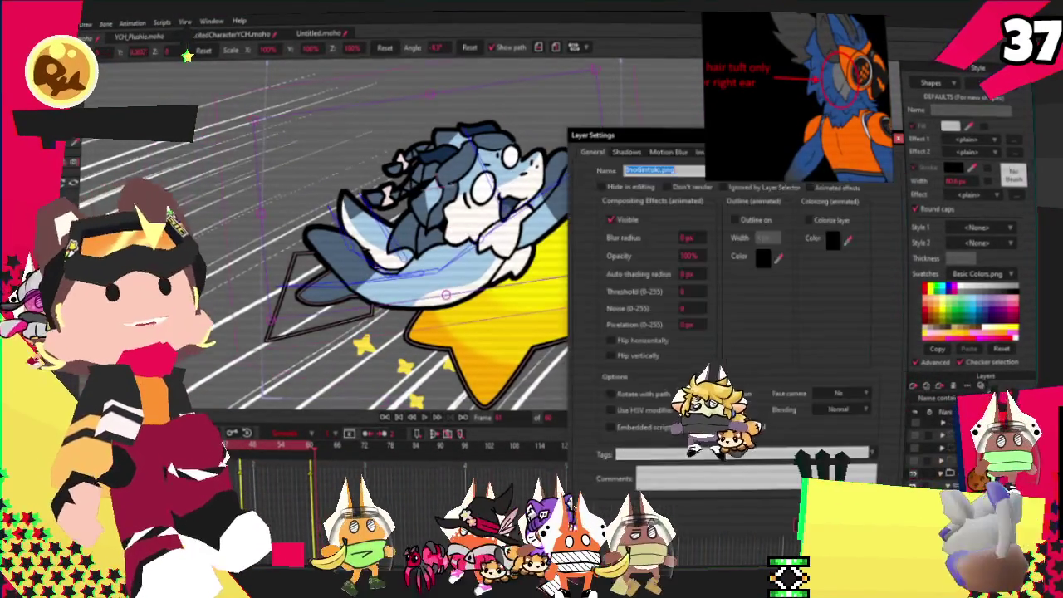
- Swap the character image layer's source picture for the Neteye image from the Image tab
{"action": "left_click", "coordinate": [707, 154]}
{"action": "left_click", "coordinate": [681, 186]}
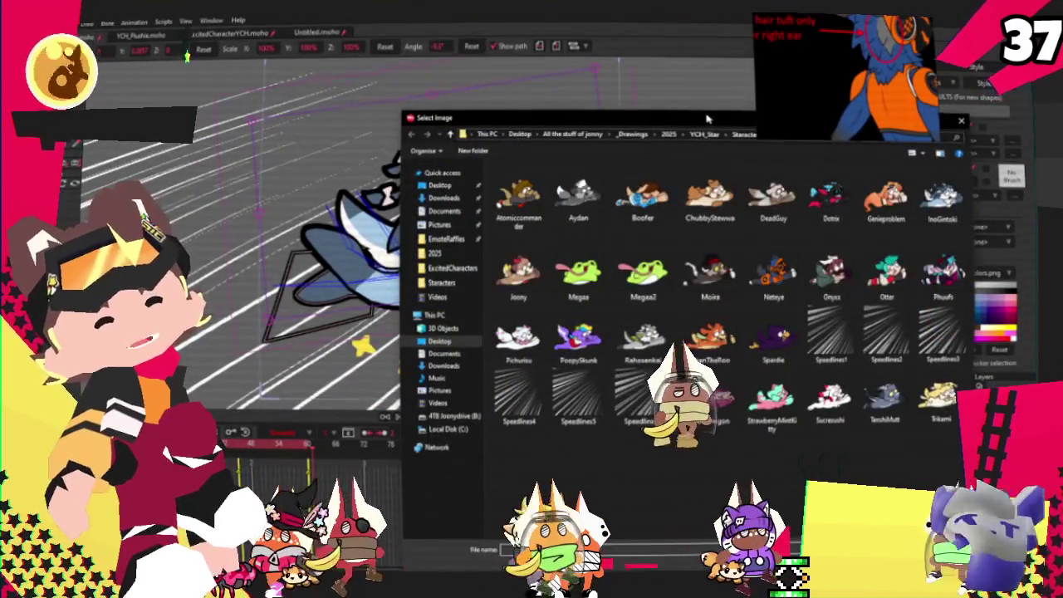
{"action": "left_click_drag", "start_coordinate": [707, 119], "coordinate": [624, 107]}
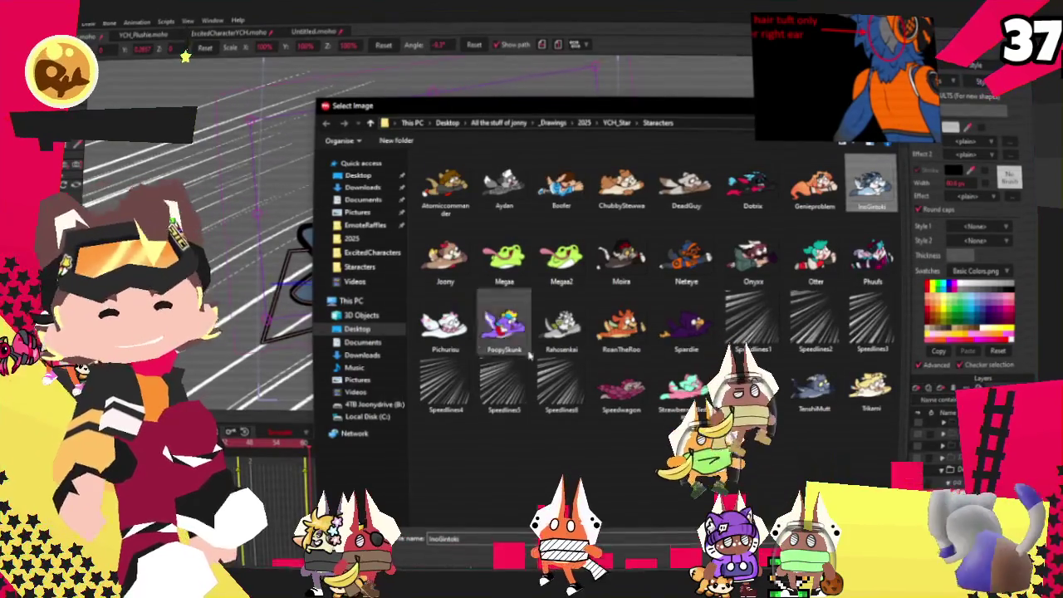
{"action": "left_click", "coordinate": [816, 254]}
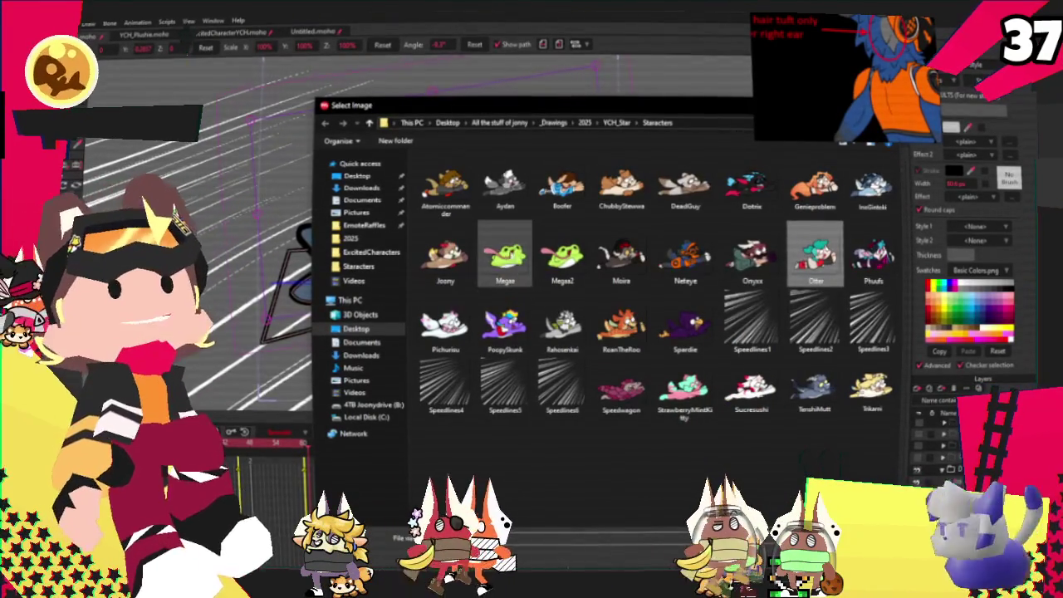
{"action": "left_click", "coordinate": [673, 274]}
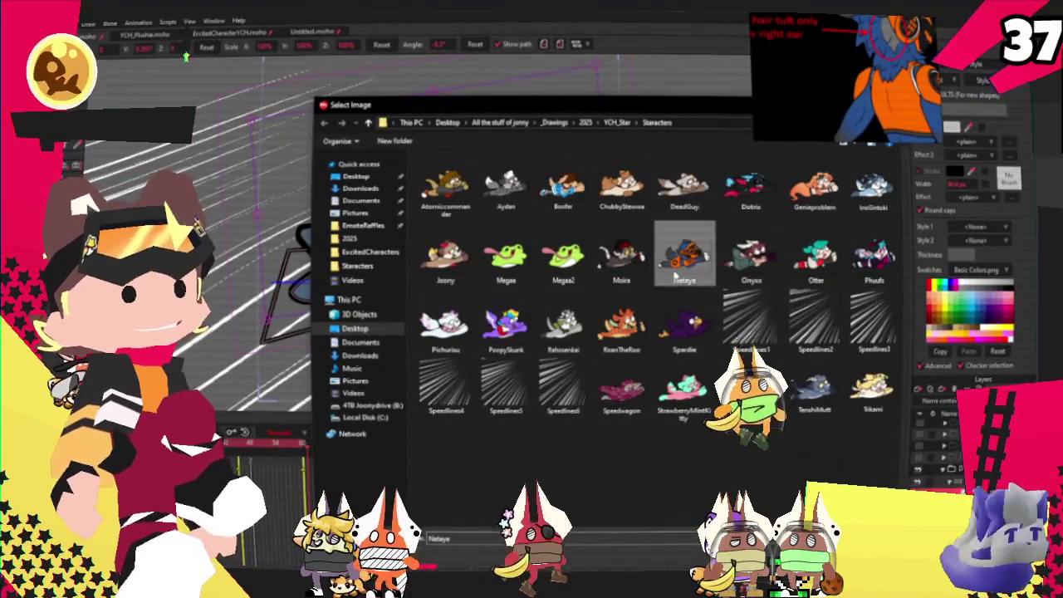
{"action": "key", "text": "Return"}
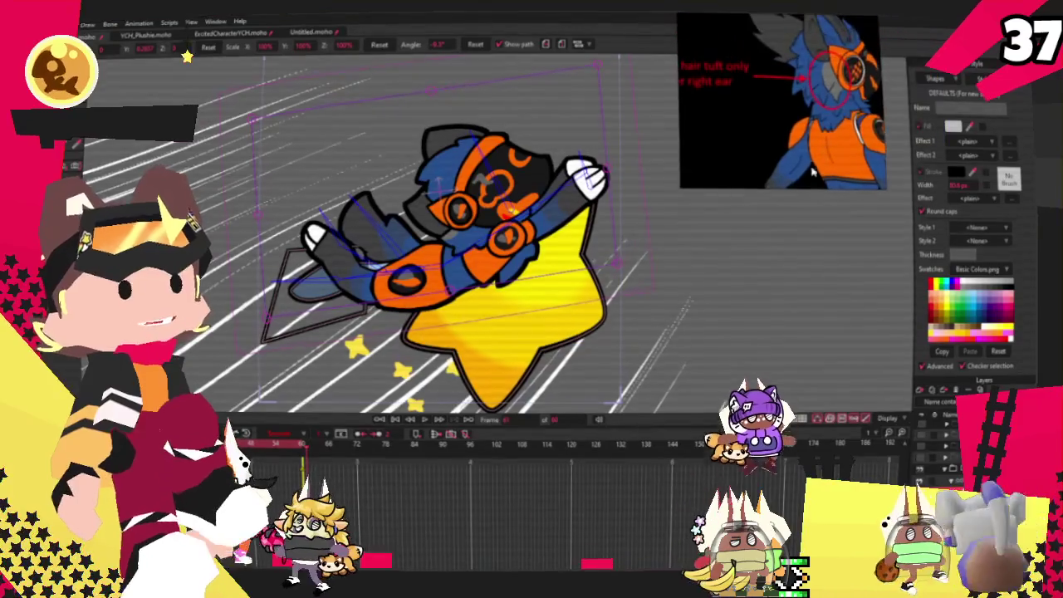
{"action": "scroll", "coordinate": [807, 79], "scroll_direction": "up", "scroll_amount": 2}
{"action": "scroll", "coordinate": [801, 79], "scroll_direction": "up", "scroll_amount": 2}
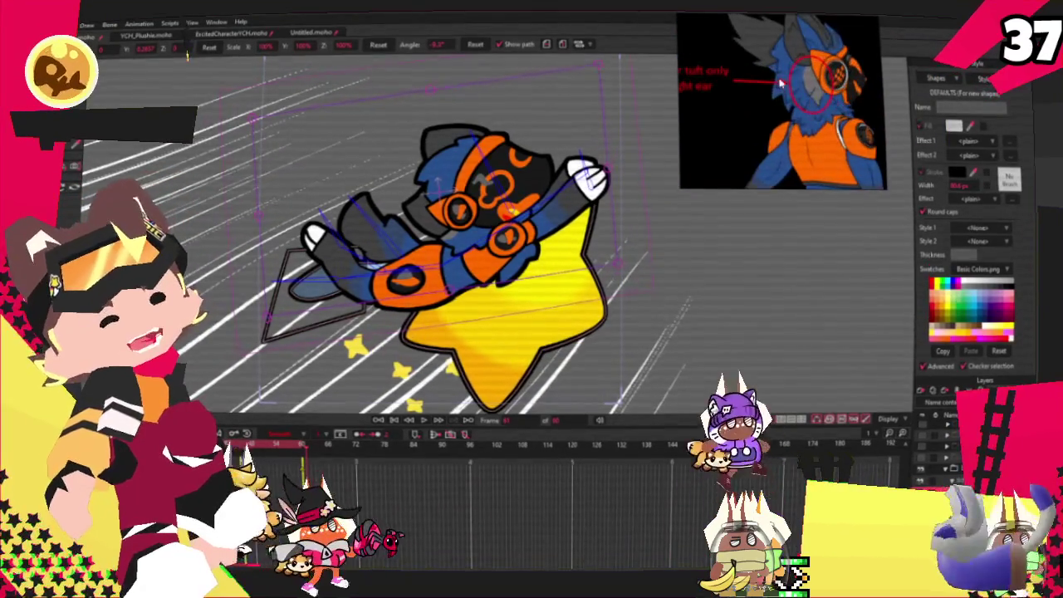
{"action": "scroll", "coordinate": [796, 79], "scroll_direction": "up", "scroll_amount": 2}
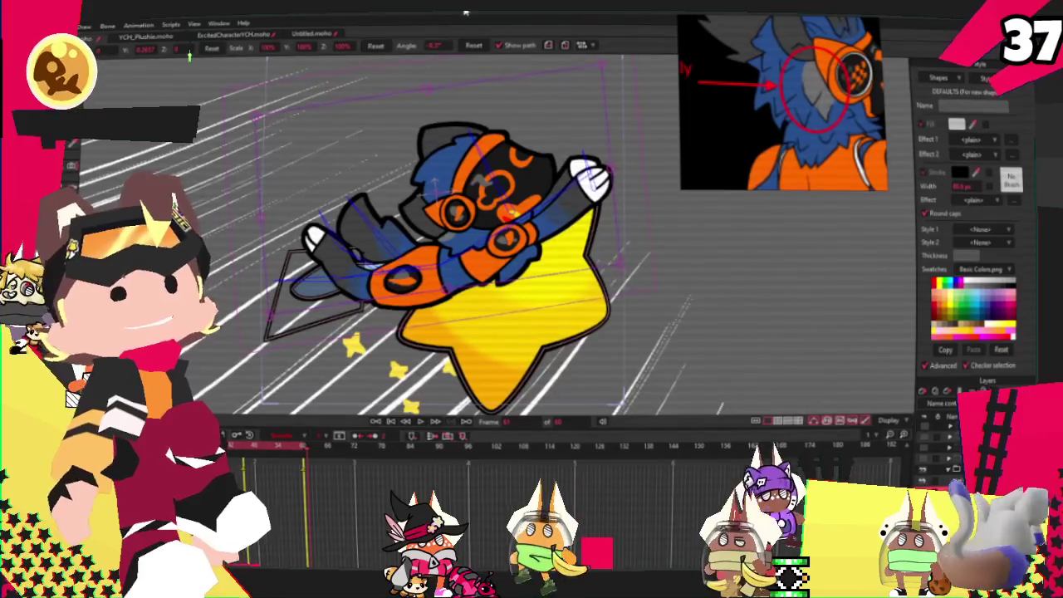
{"action": "scroll", "coordinate": [323, 290], "scroll_direction": "up", "scroll_amount": 3}
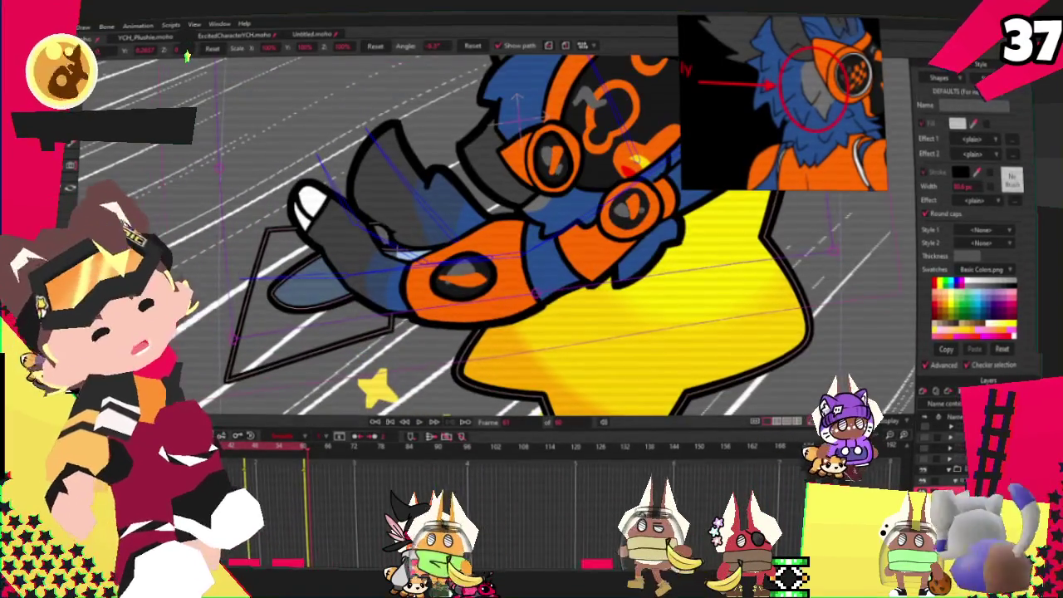
{"action": "key", "text": "q"}
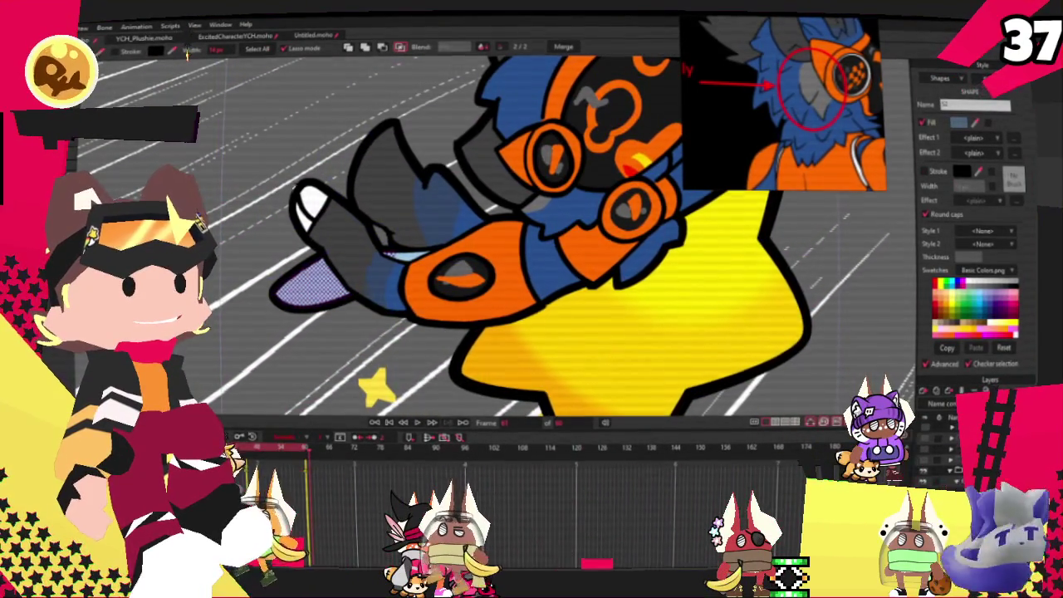
- At frame 0, turn the rear wing region into a grey filled shape with a black outline
{"action": "left_click", "coordinate": [259, 224]}
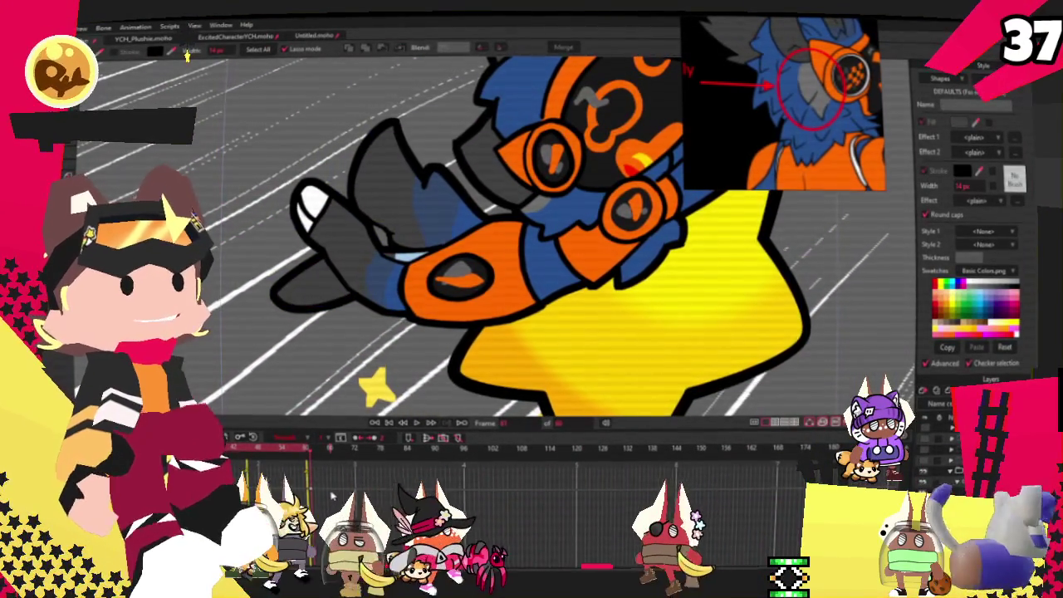
{"action": "key", "text": "shift+comma"}
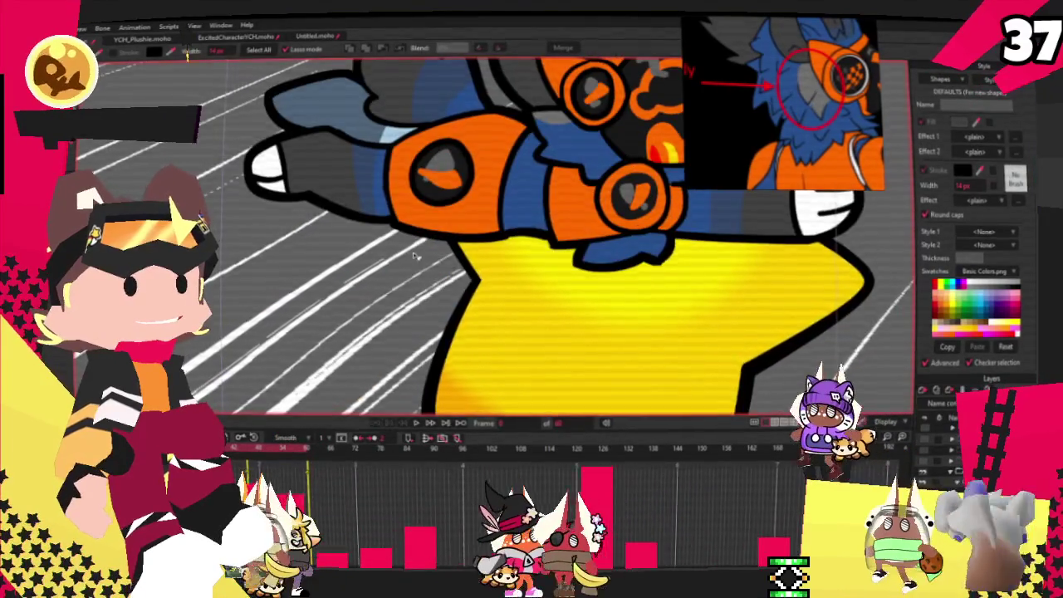
{"action": "scroll", "coordinate": [384, 190], "scroll_direction": "up", "scroll_amount": 2}
{"action": "left_click", "coordinate": [384, 190]}
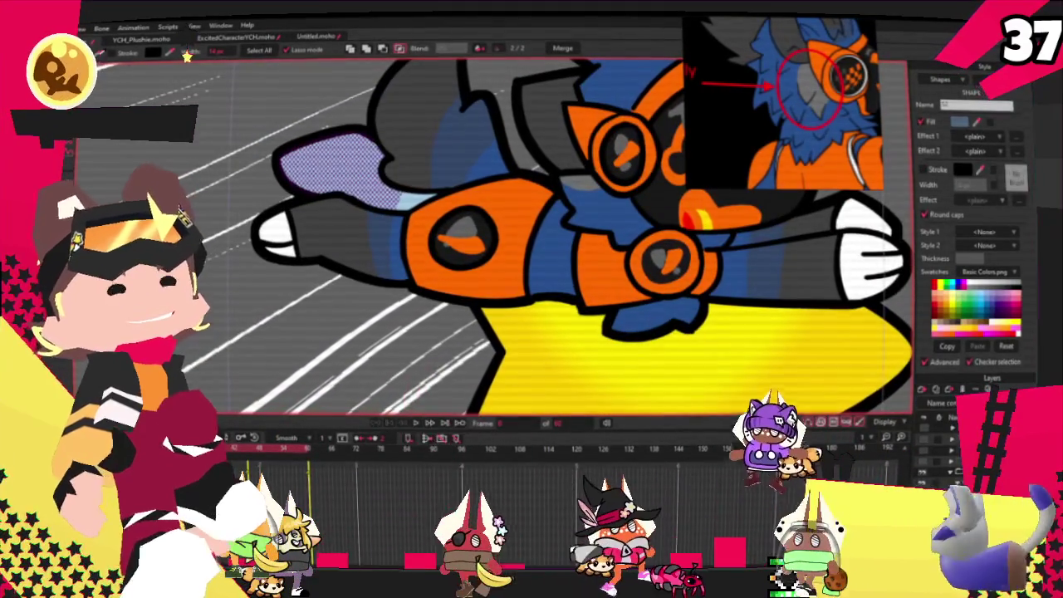
{"action": "key", "text": "space"}
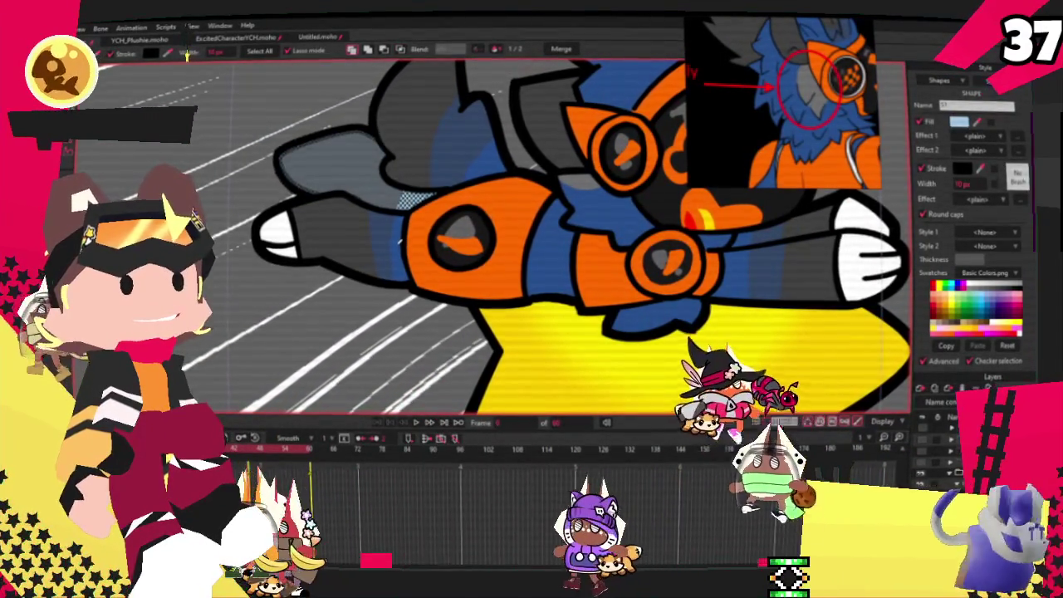
{"action": "scroll", "coordinate": [532, 232], "scroll_direction": "up", "scroll_amount": 1}
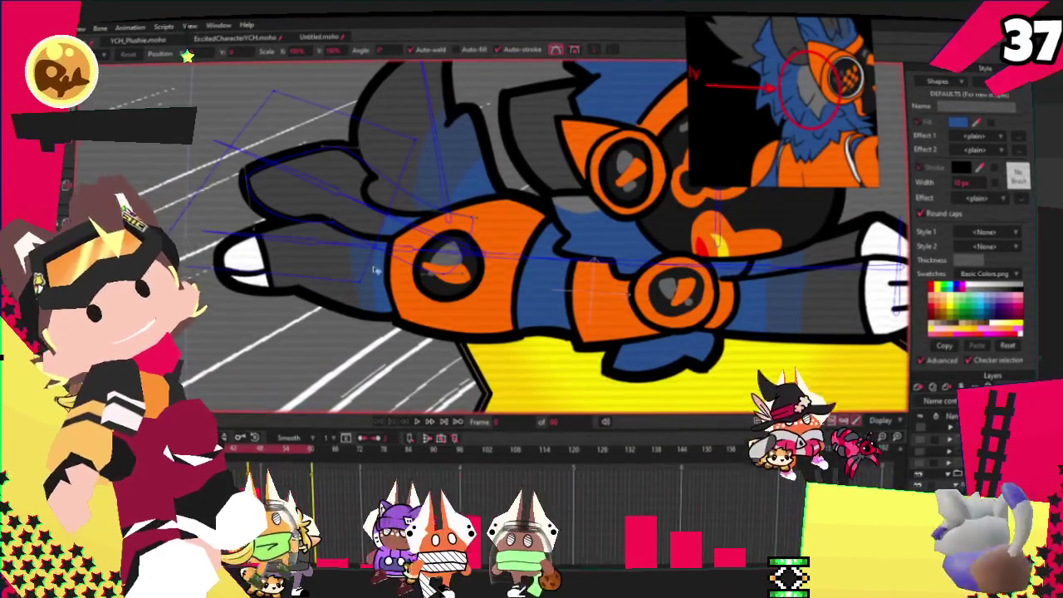
- Drag the upper fin's tip point further out to the left with Transform Points
{"action": "key", "text": "t"}
{"action": "scroll", "coordinate": [401, 219], "scroll_direction": "up", "scroll_amount": 2}
{"action": "left_click", "coordinate": [308, 202]}
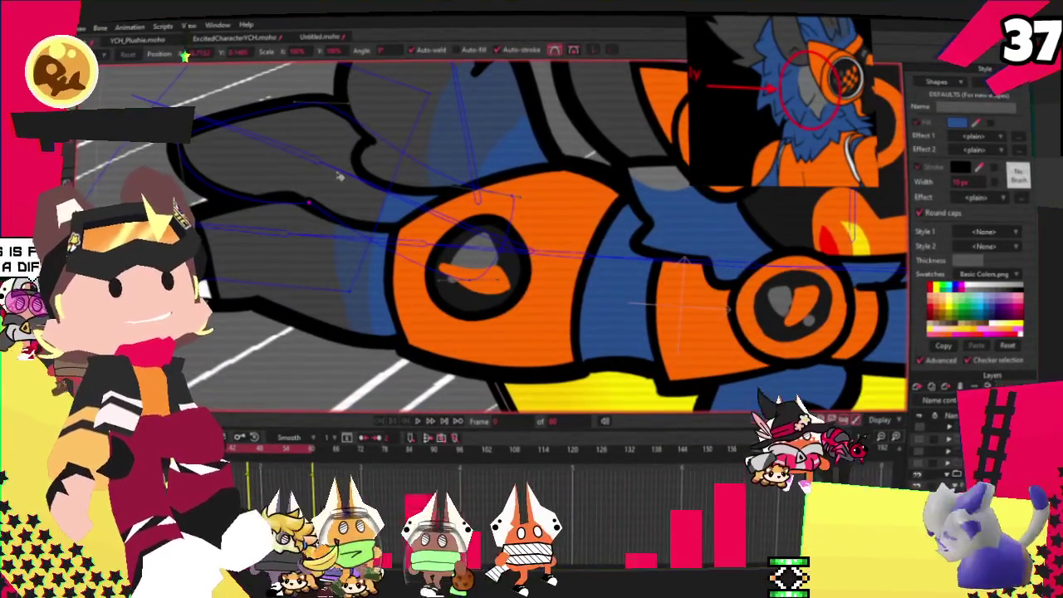
{"action": "left_click_drag", "start_coordinate": [339, 176], "coordinate": [222, 185]}
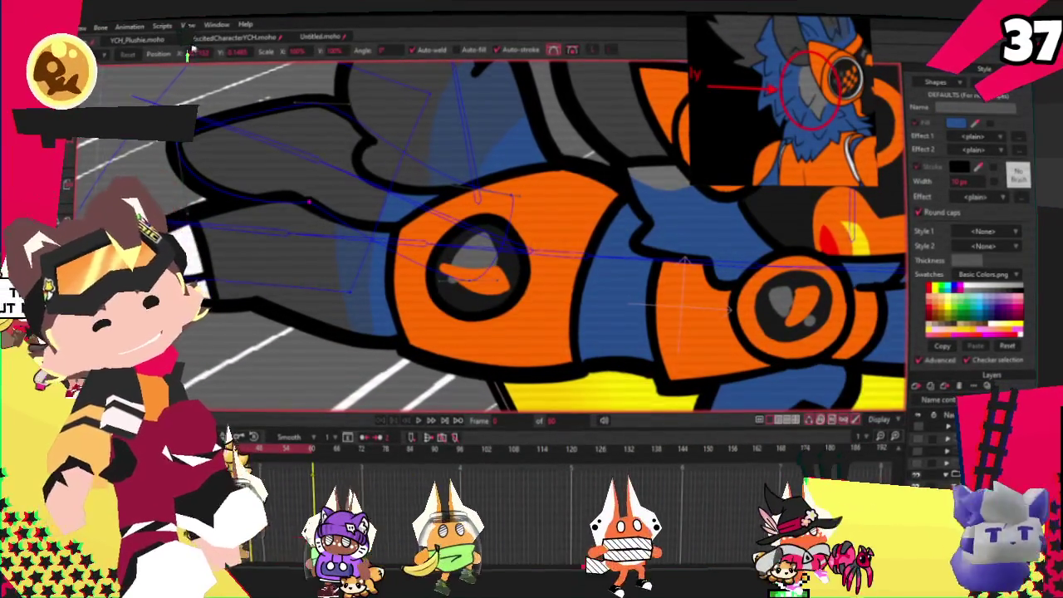
{"action": "key", "text": "ctrl+z"}
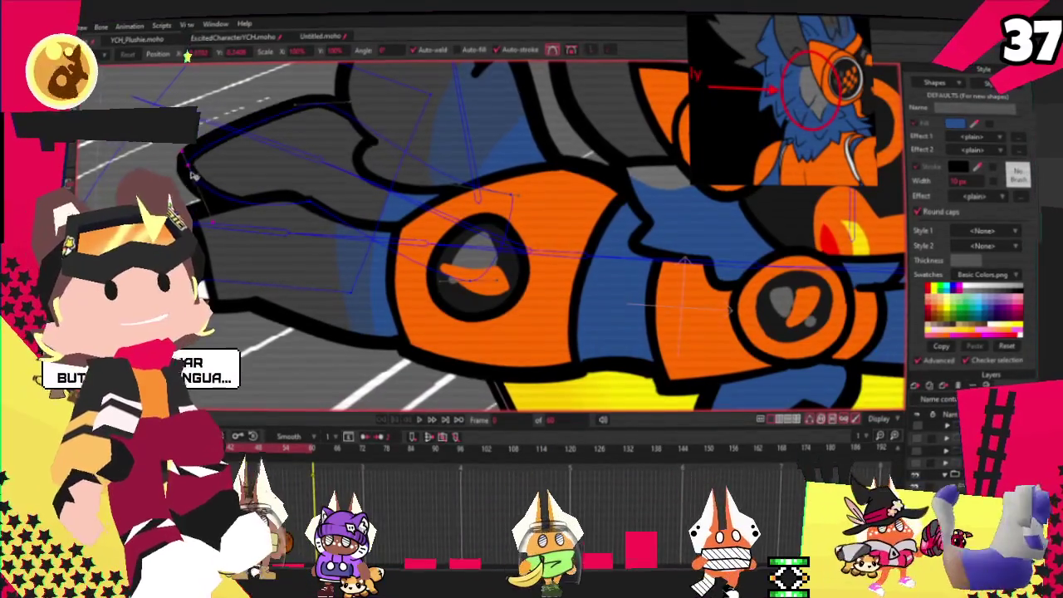
{"action": "left_click_drag", "start_coordinate": [305, 202], "coordinate": [193, 180]}
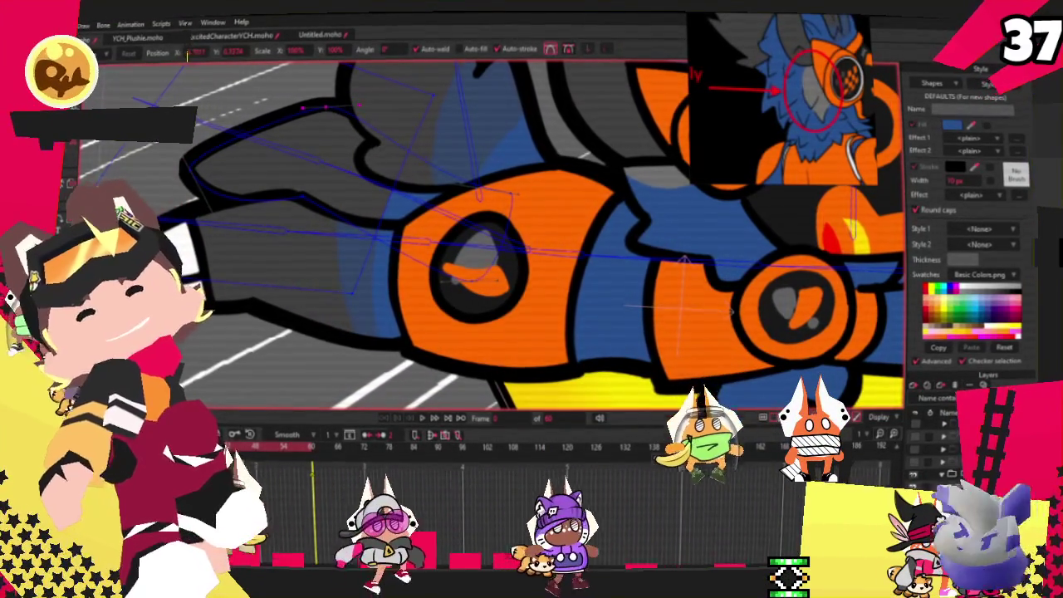
{"action": "key", "text": "r"}
{"action": "scroll", "coordinate": [306, 350], "scroll_direction": "down", "scroll_amount": 3}
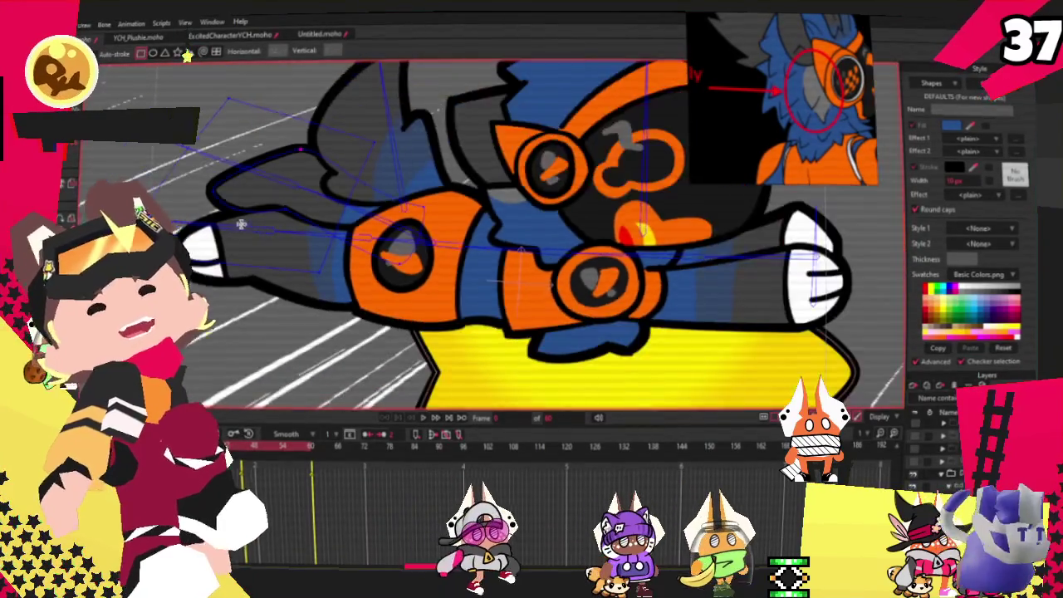
- Draw a white, dark-outlined rectangle on the upper fin tip and reshape it into a pointed claw
{"action": "scroll", "coordinate": [306, 350], "scroll_direction": "up", "scroll_amount": 3}
{"action": "left_click_drag", "start_coordinate": [320, 131], "coordinate": [170, 266]}
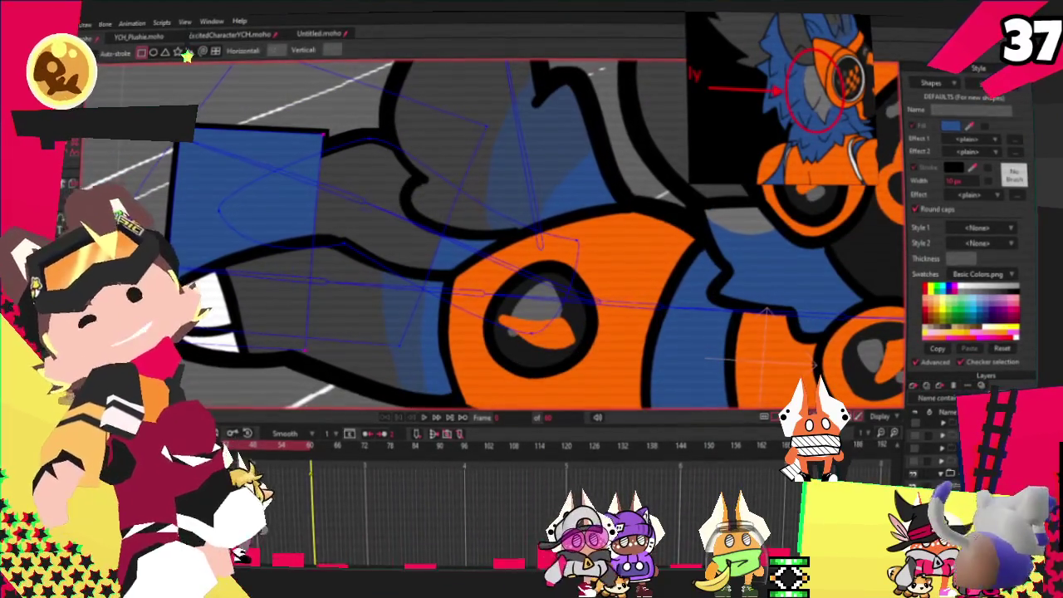
{"action": "left_click", "coordinate": [137, 54]}
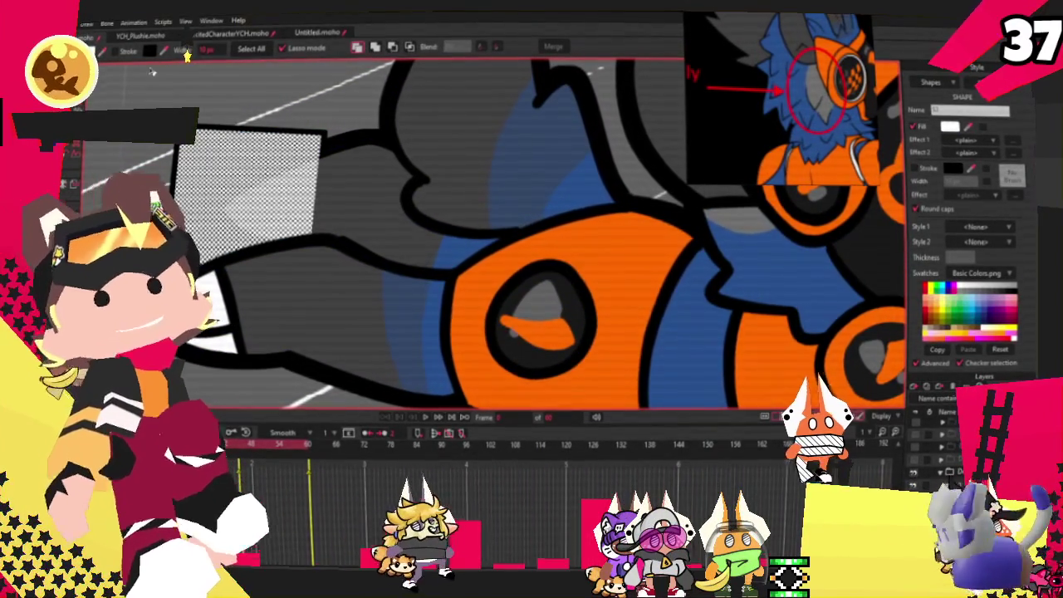
{"action": "left_click", "coordinate": [116, 52]}
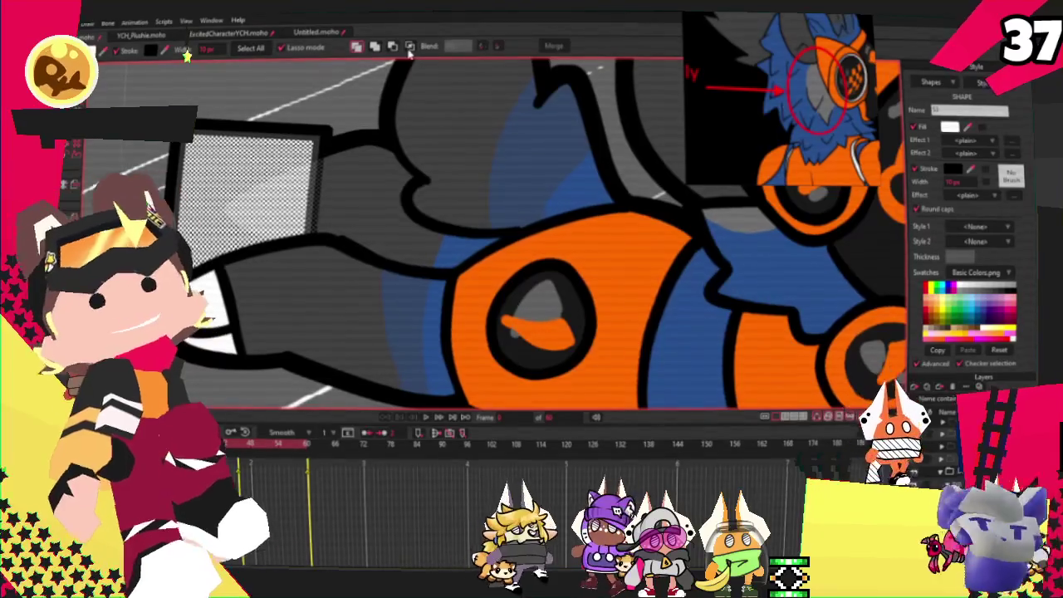
{"action": "key", "text": "t"}
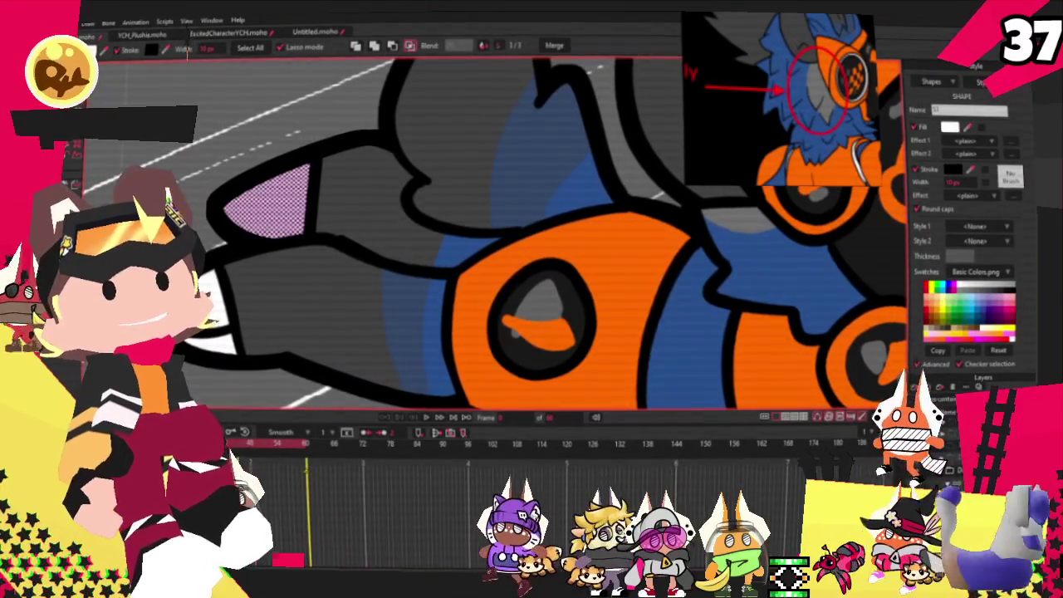
{"action": "left_click", "coordinate": [306, 224]}
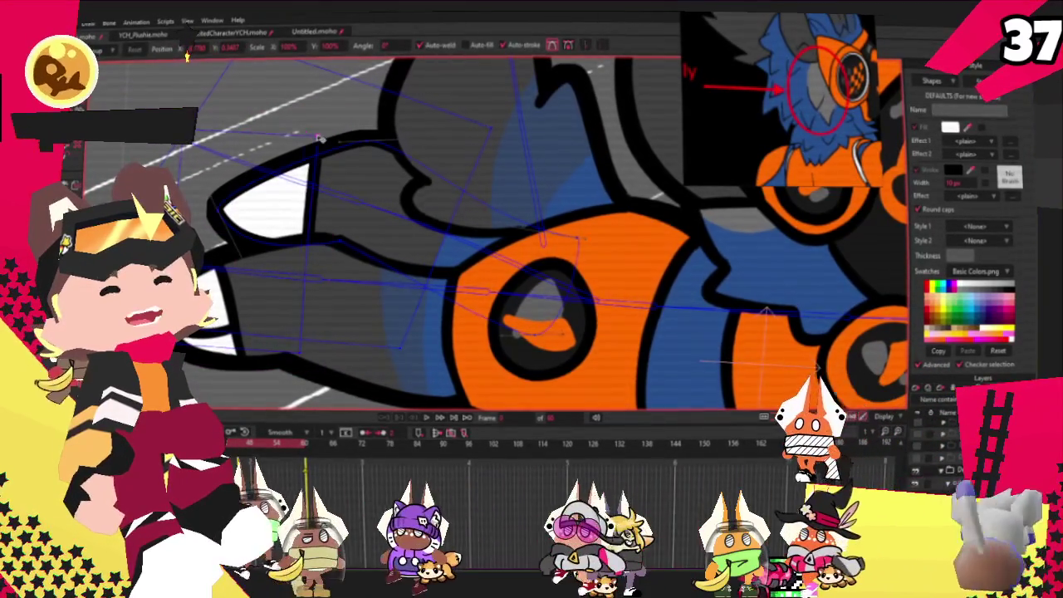
{"action": "left_click_drag", "start_coordinate": [306, 224], "coordinate": [287, 266]}
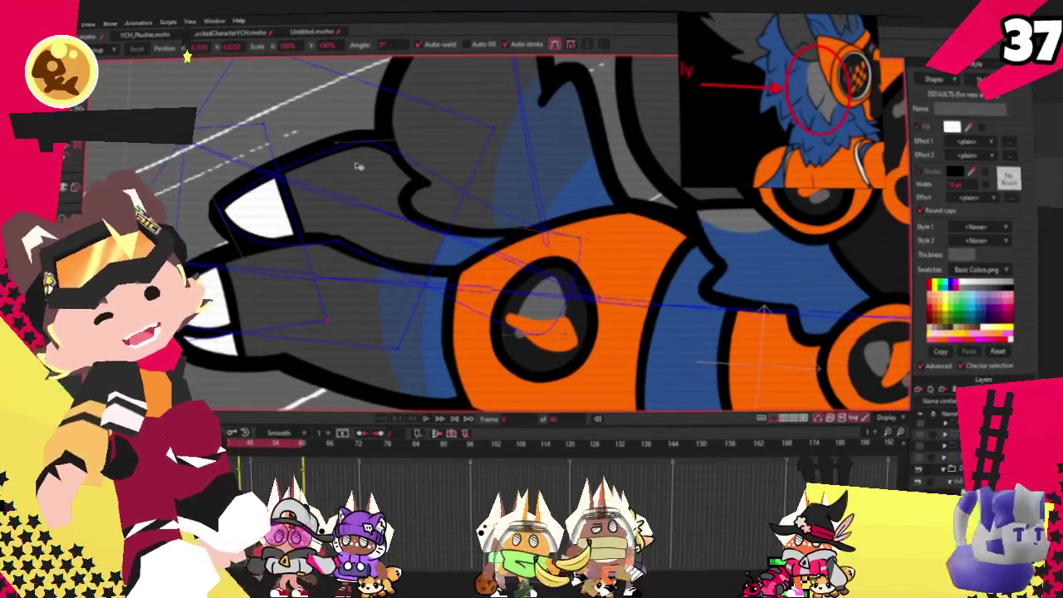
{"action": "scroll", "coordinate": [239, 322], "scroll_direction": "down", "scroll_amount": 5}
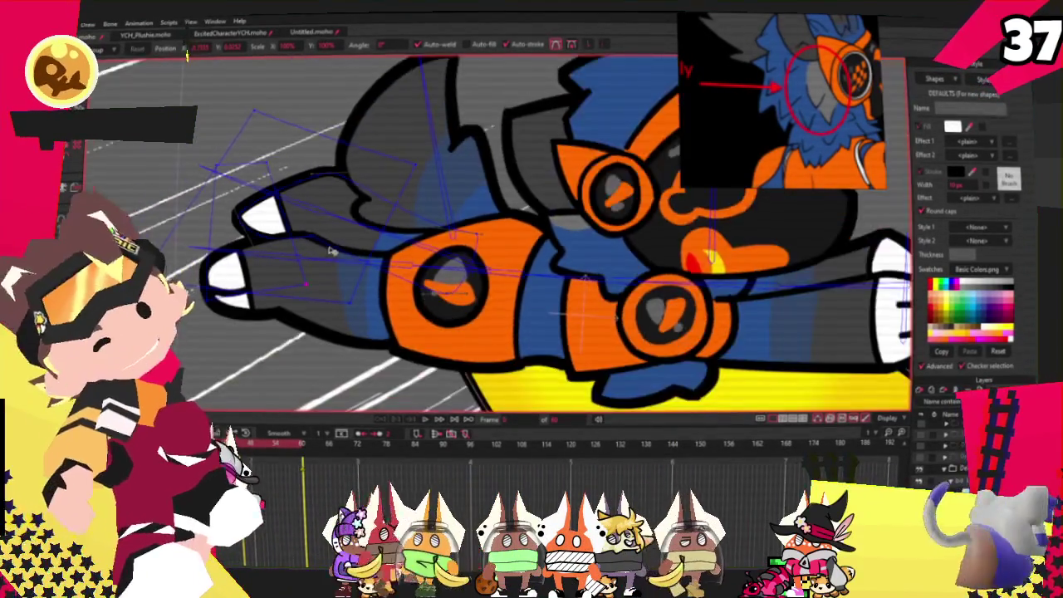
- Select the stray white square on the lower fin and hide it using the shape order button
{"action": "scroll", "coordinate": [295, 232], "scroll_direction": "up", "scroll_amount": 5}
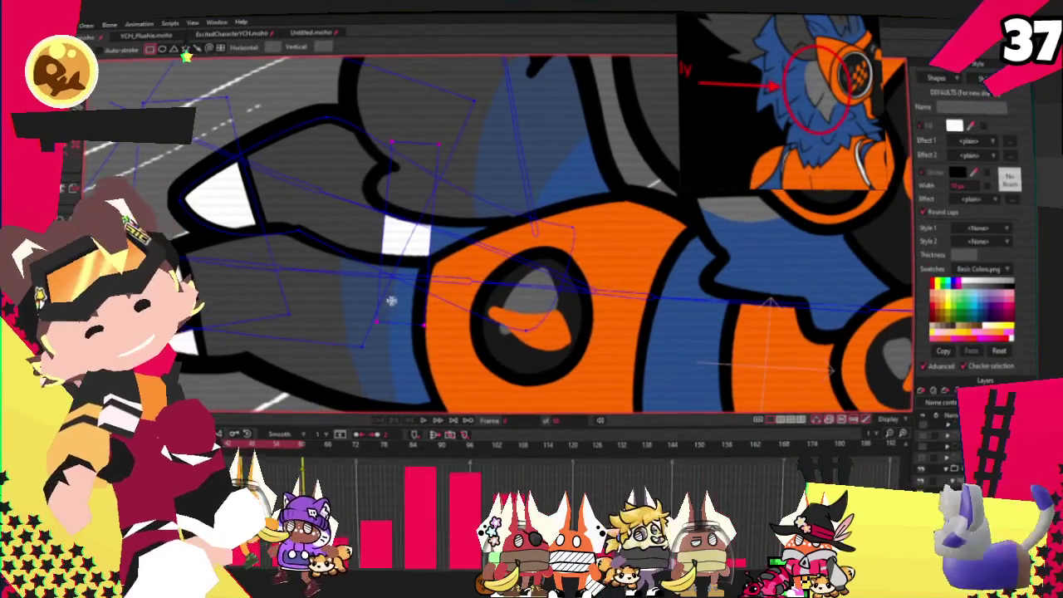
{"action": "key", "text": "g"}
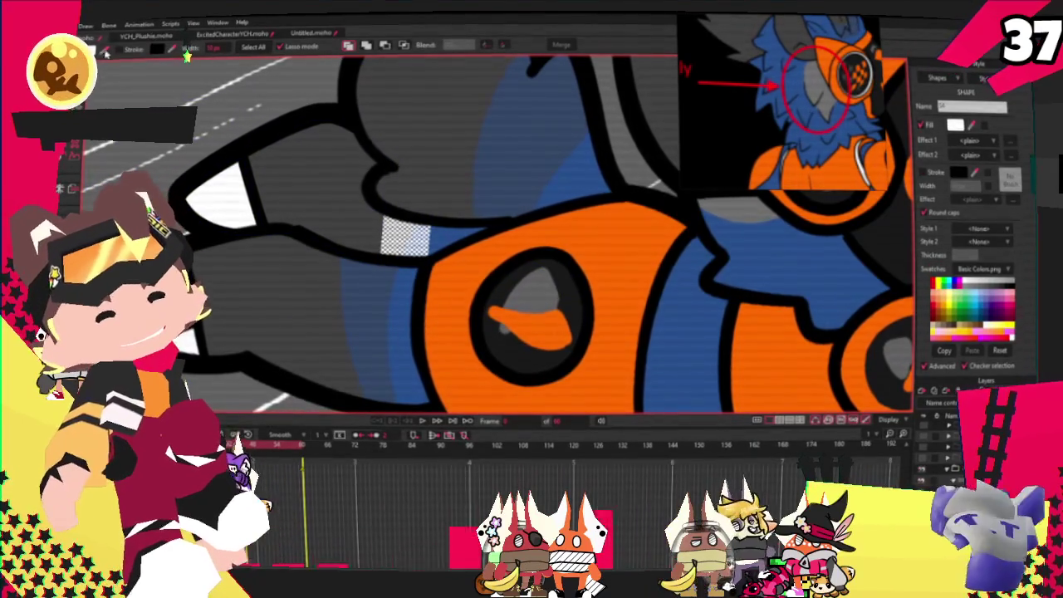
{"action": "left_click", "coordinate": [402, 45]}
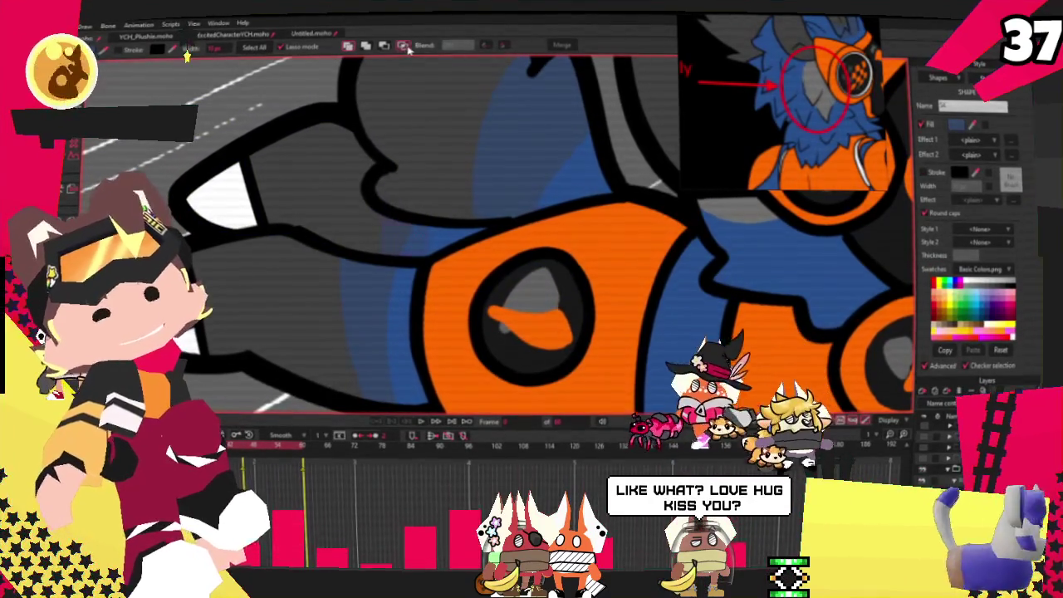
{"action": "scroll", "coordinate": [407, 134], "scroll_direction": "down", "scroll_amount": 3}
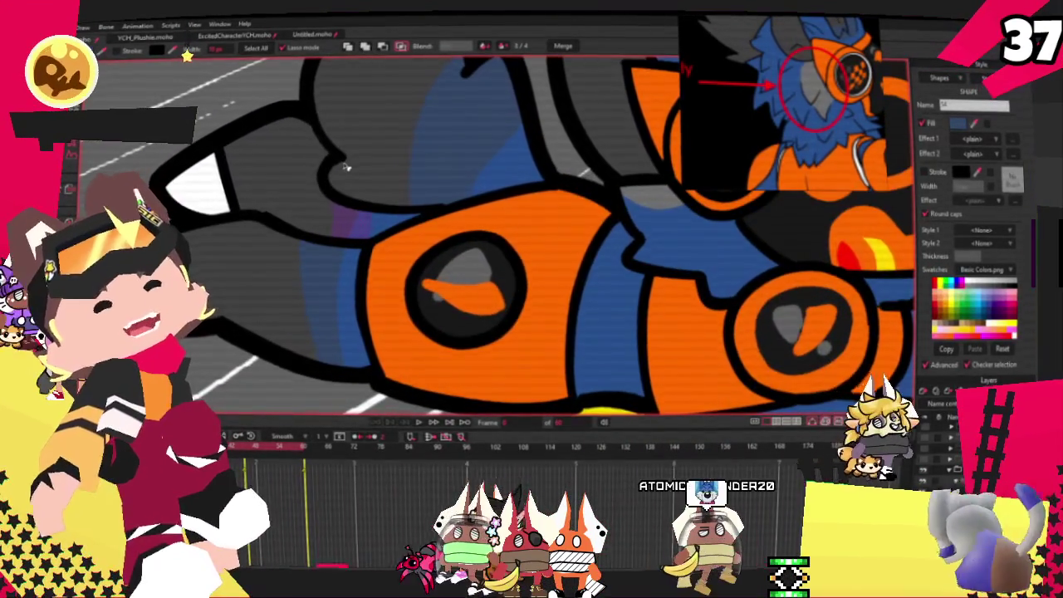
{"action": "scroll", "coordinate": [407, 134], "scroll_direction": "down", "scroll_amount": 2}
{"action": "scroll", "coordinate": [532, 233], "scroll_direction": "up", "scroll_amount": 3}
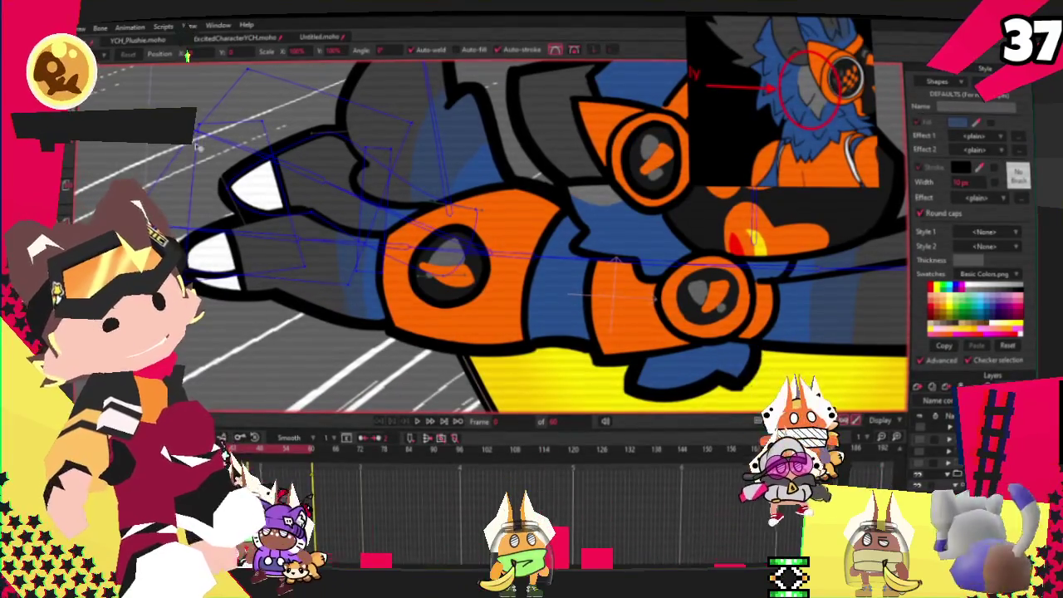
{"action": "scroll", "coordinate": [379, 183], "scroll_direction": "up", "scroll_amount": 2}
{"action": "scroll", "coordinate": [382, 249], "scroll_direction": "up", "scroll_amount": 2}
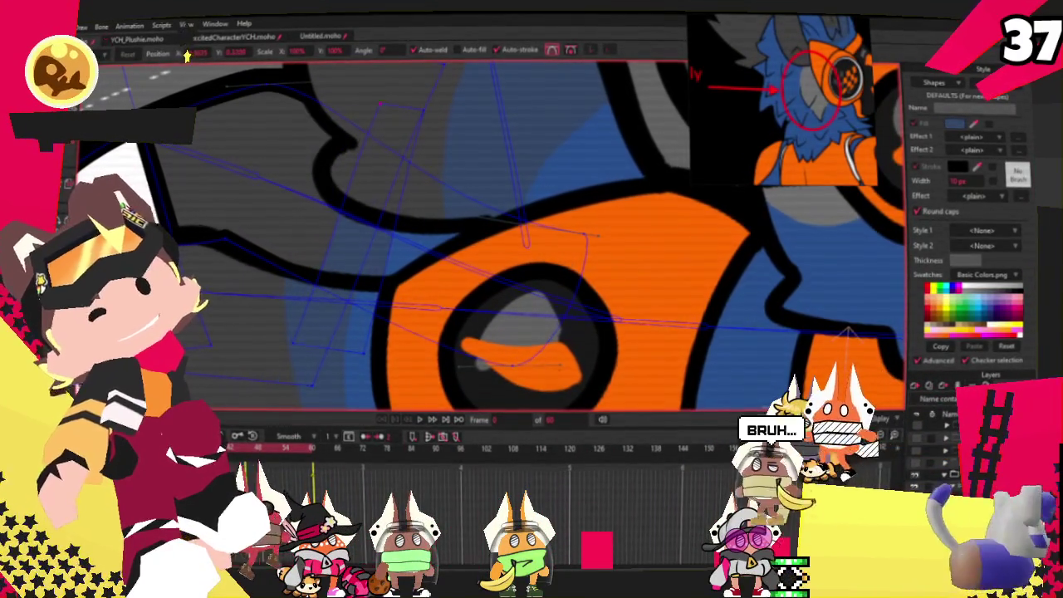
{"action": "key", "text": "c"}
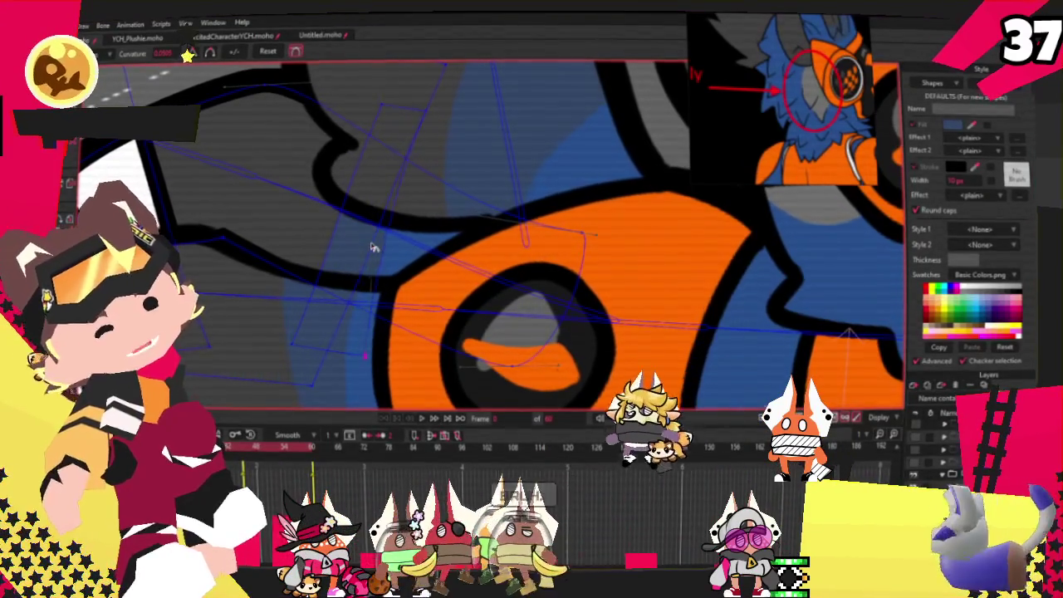
{"action": "key", "text": "t"}
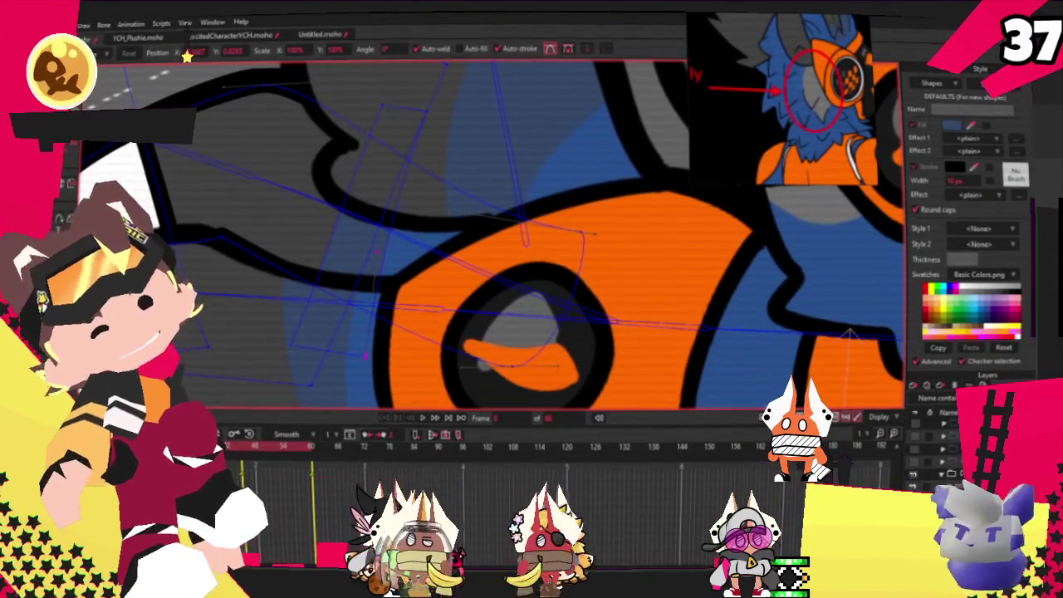
{"action": "scroll", "coordinate": [331, 260], "scroll_direction": "down", "scroll_amount": 1}
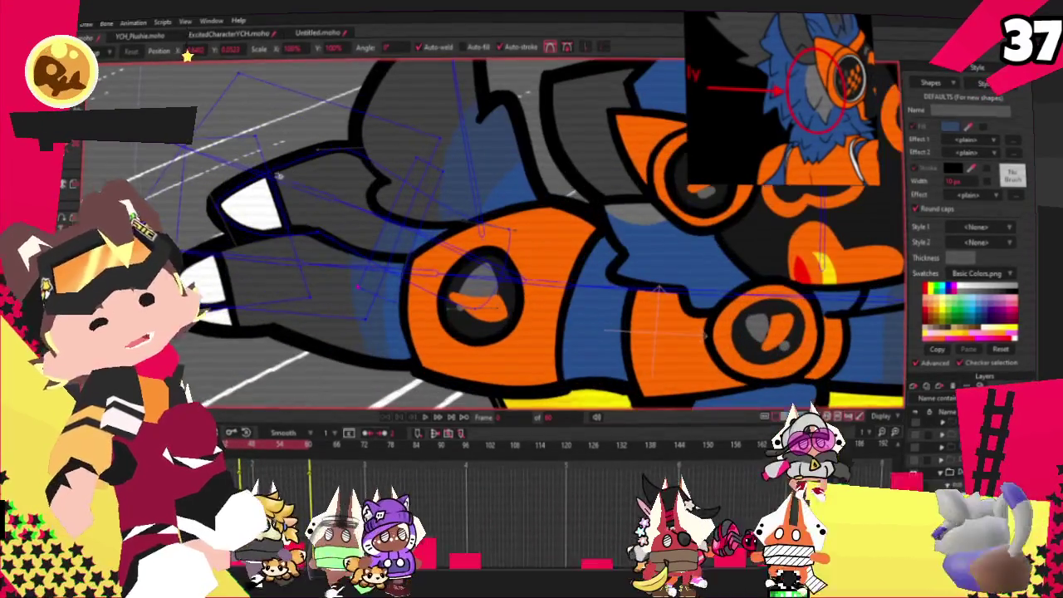
{"action": "key", "text": "g"}
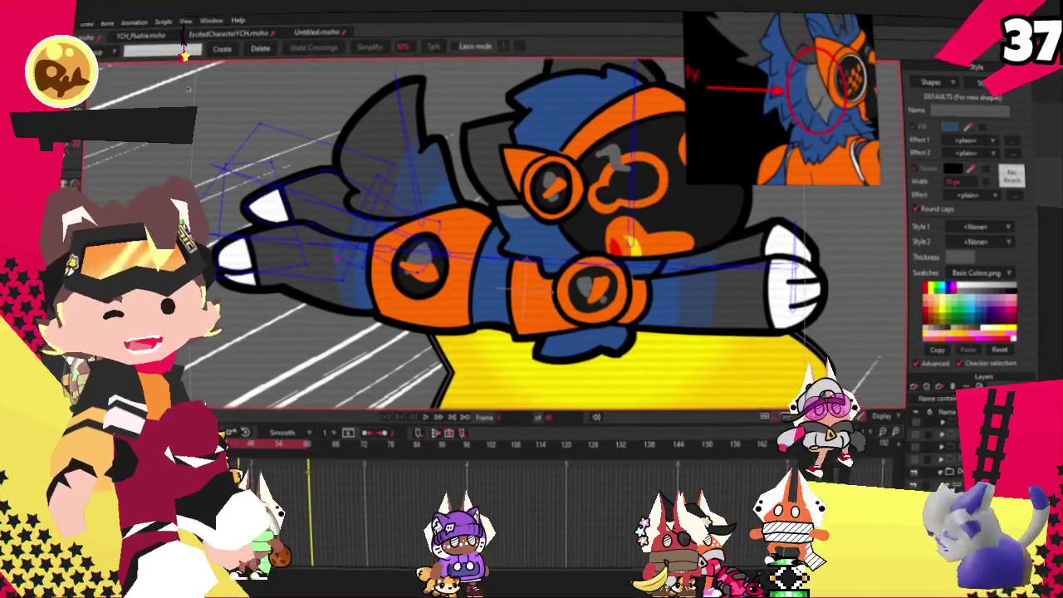
- Lasso-select all the left fin's points and zoom in on the fin
{"action": "left_click_drag", "start_coordinate": [187, 91], "coordinate": [338, 237]}
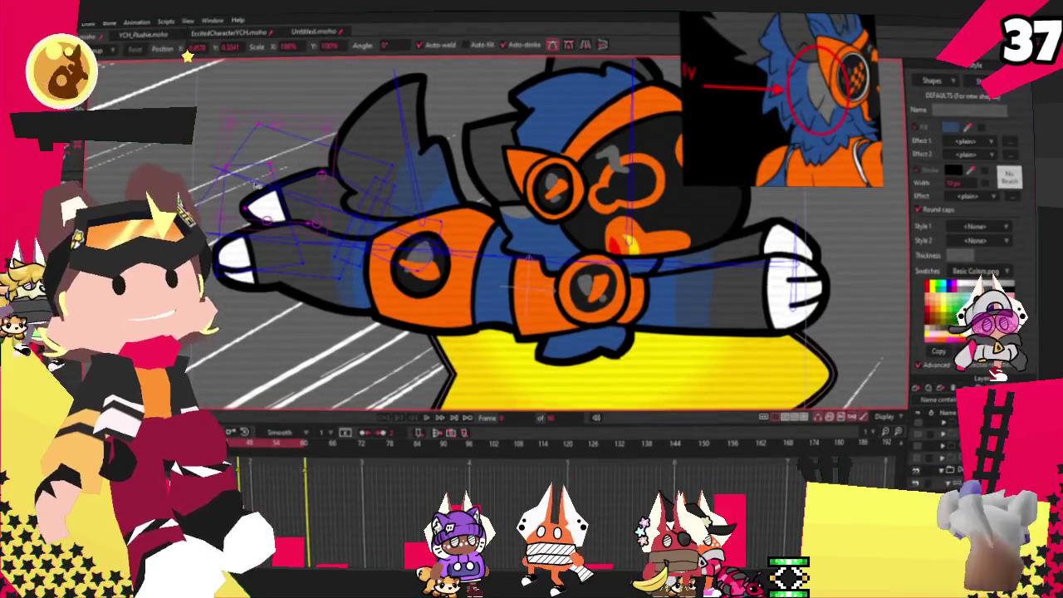
{"action": "scroll", "coordinate": [257, 186], "scroll_direction": "up", "scroll_amount": 2}
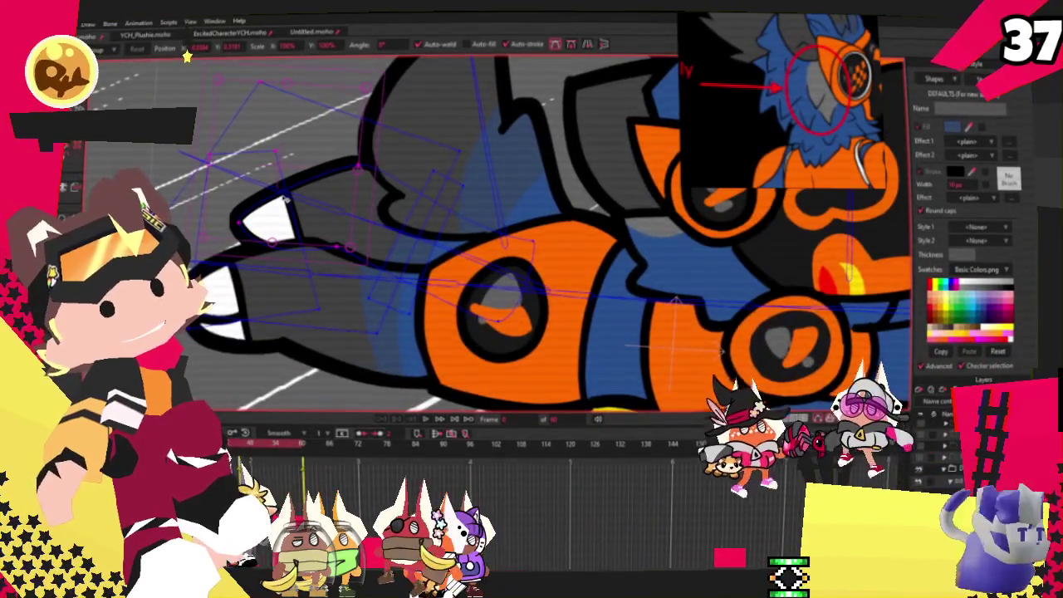
{"action": "scroll", "coordinate": [284, 200], "scroll_direction": "up", "scroll_amount": 2}
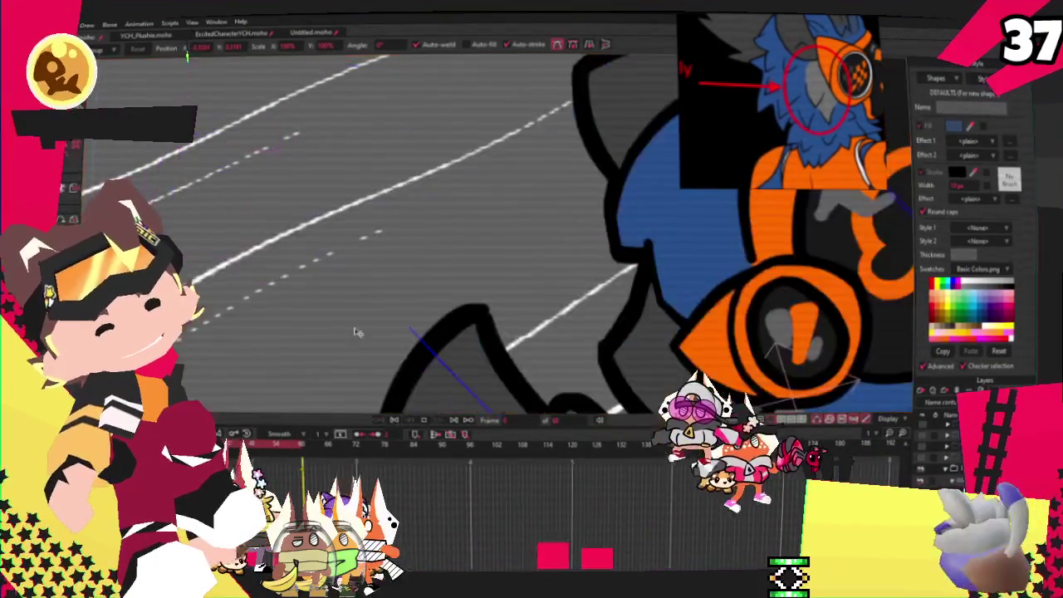
- Pose the left fin's bone so the fin sweeps down-left behind the star
{"action": "scroll", "coordinate": [332, 299], "scroll_direction": "down", "scroll_amount": 4}
{"action": "scroll", "coordinate": [360, 257], "scroll_direction": "down", "scroll_amount": 1}
{"action": "scroll", "coordinate": [360, 257], "scroll_direction": "down", "scroll_amount": 2}
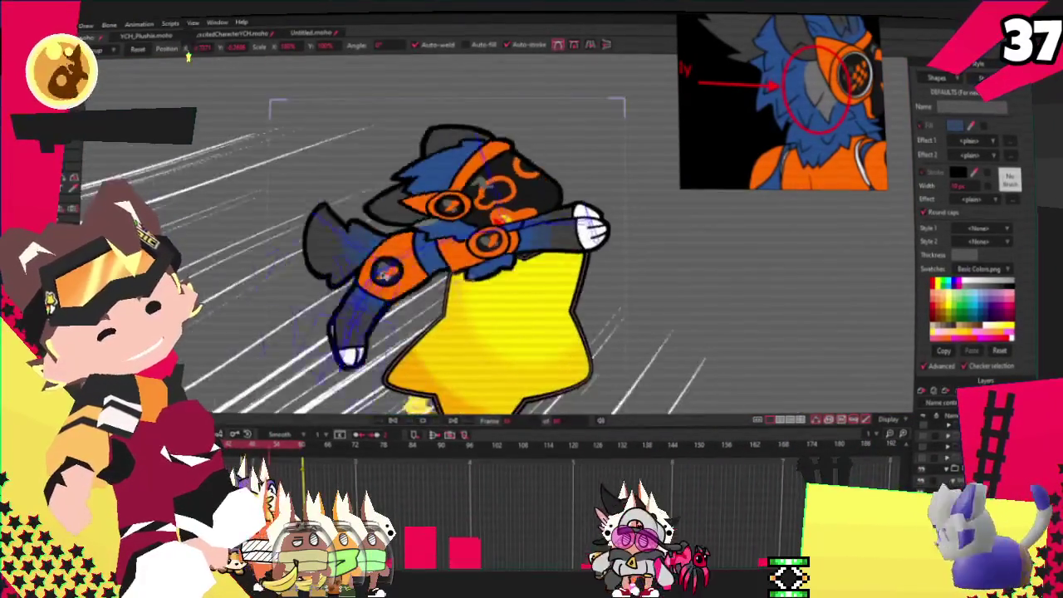
{"action": "scroll", "coordinate": [373, 270], "scroll_direction": "up", "scroll_amount": 2}
{"action": "scroll", "coordinate": [384, 283], "scroll_direction": "down", "scroll_amount": 3}
{"action": "left_click_drag", "start_coordinate": [383, 279], "coordinate": [362, 283]}
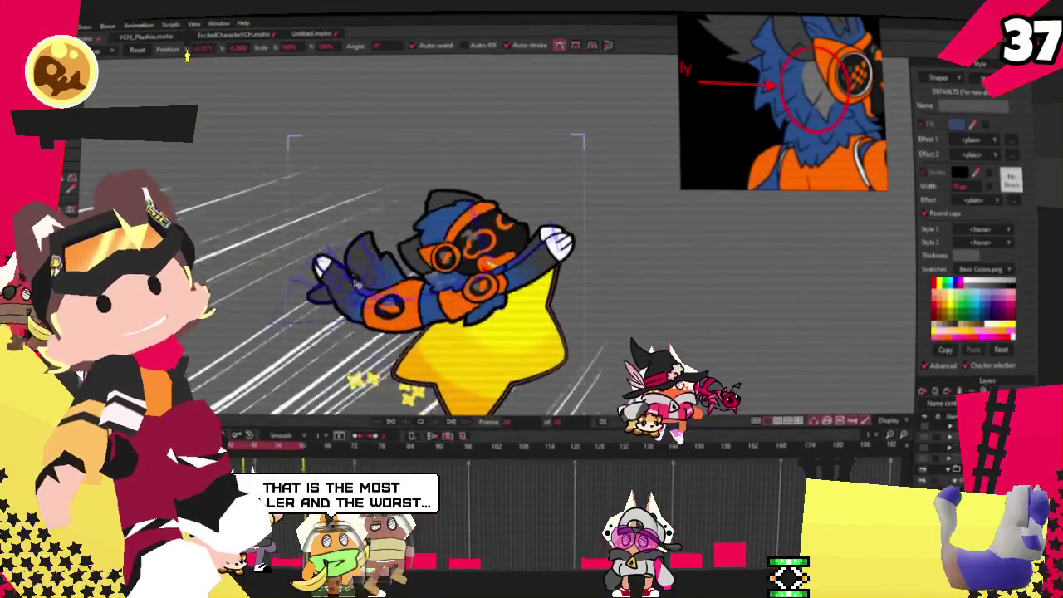
{"action": "left_click_drag", "start_coordinate": [362, 283], "coordinate": [341, 299]}
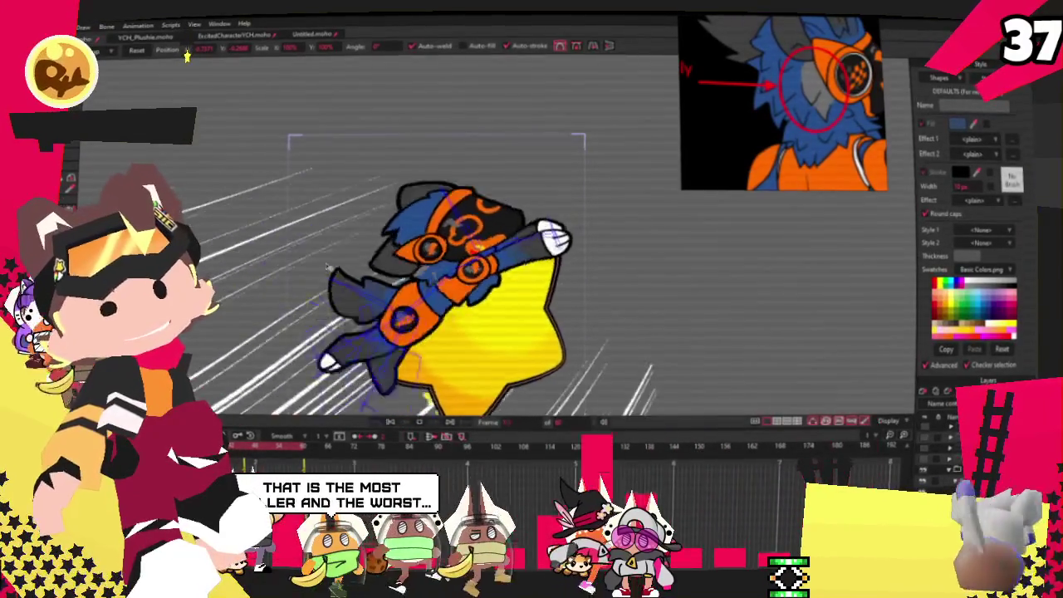
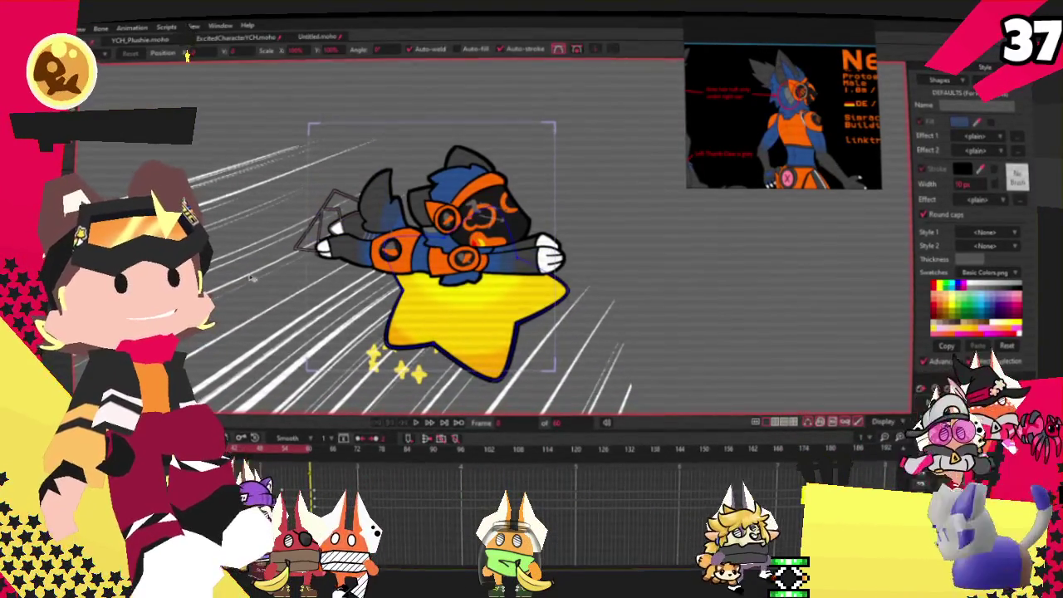
- Rotate the character-on-star layer clockwise and play back the animation to preview the tilt
{"action": "key", "text": "m"}
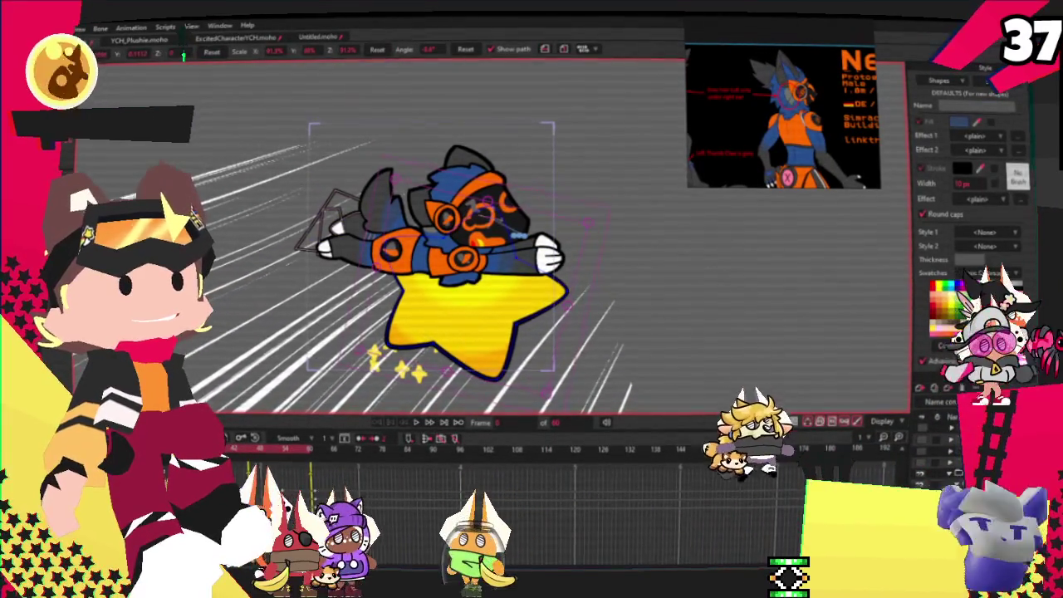
{"action": "left_click_drag", "start_coordinate": [485, 202], "coordinate": [449, 323]}
{"action": "scroll", "coordinate": [478, 287], "scroll_direction": "up", "scroll_amount": 3}
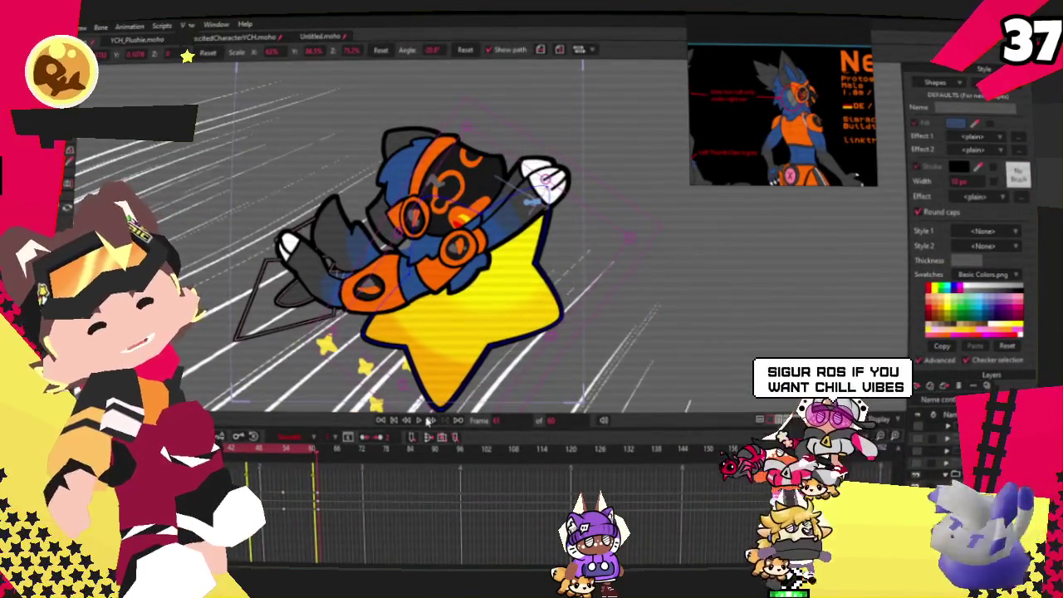
{"action": "left_click", "coordinate": [424, 421]}
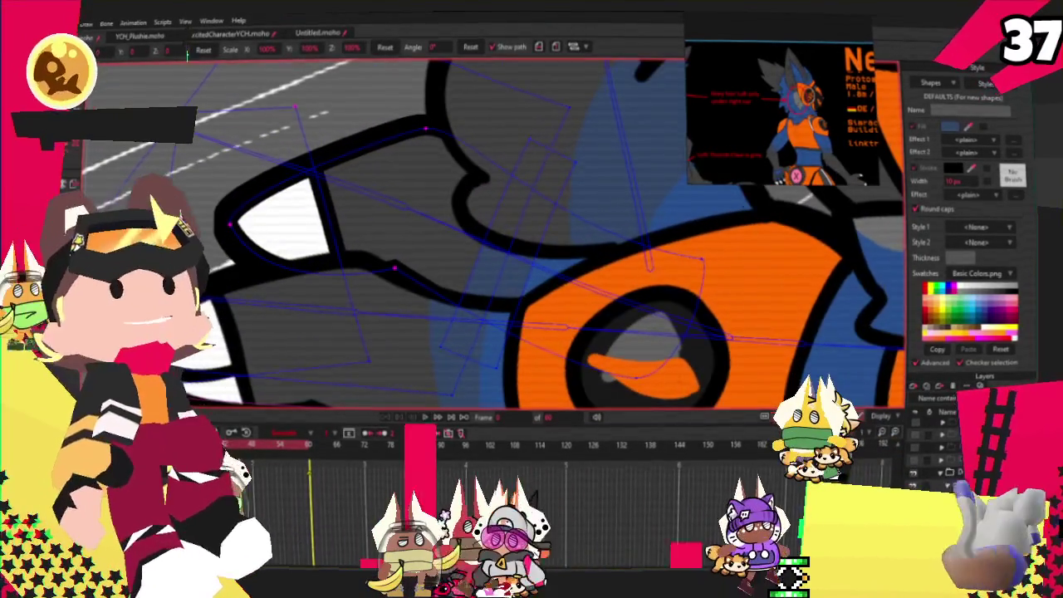
{"action": "key", "text": "r"}
{"action": "left_click_drag", "start_coordinate": [181, 137], "coordinate": [278, 238]}
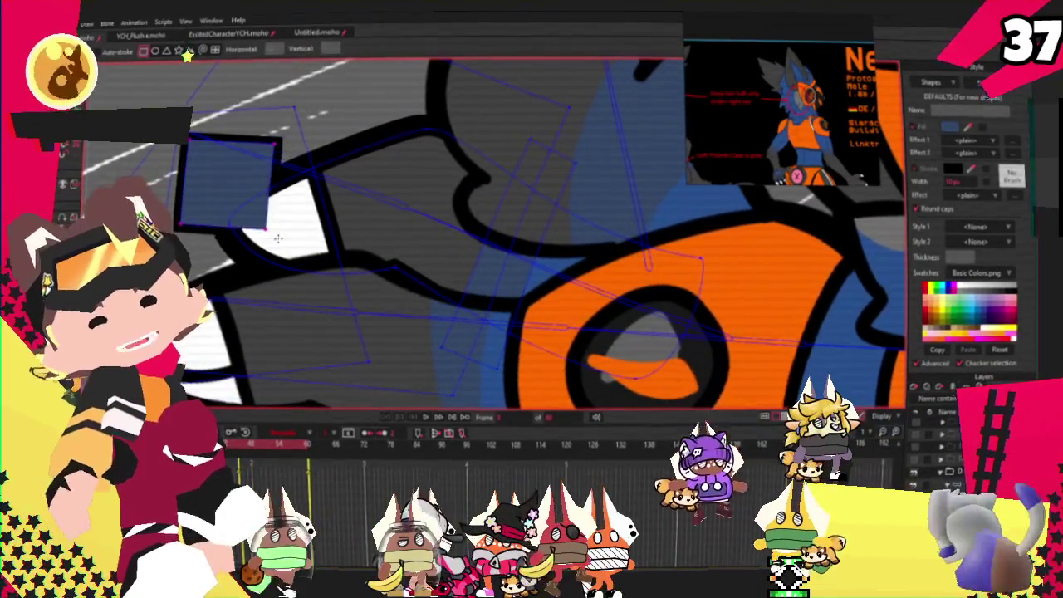
{"action": "key", "text": "q"}
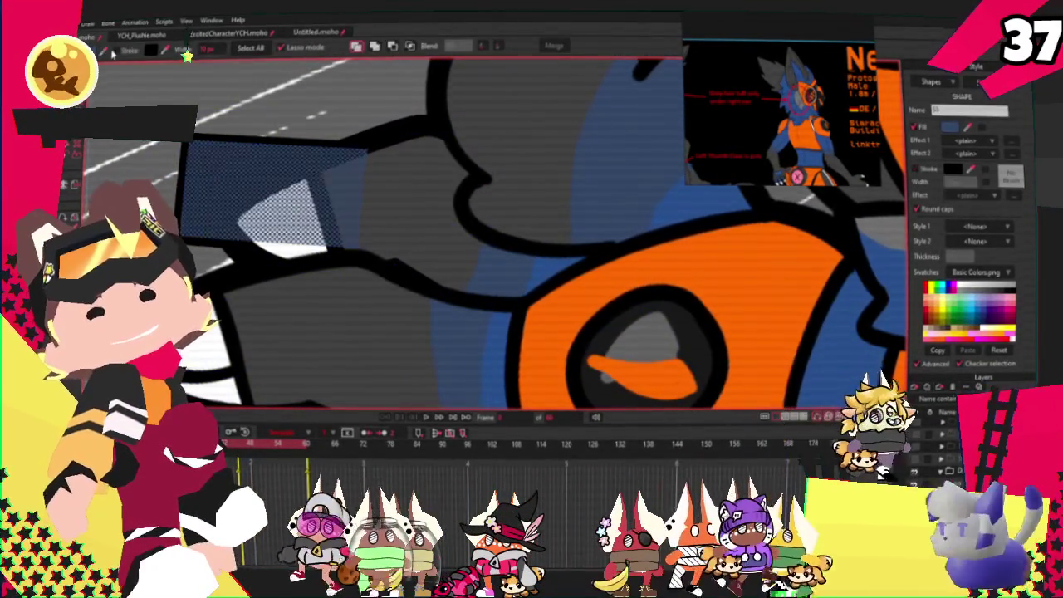
{"action": "left_click", "coordinate": [118, 50]}
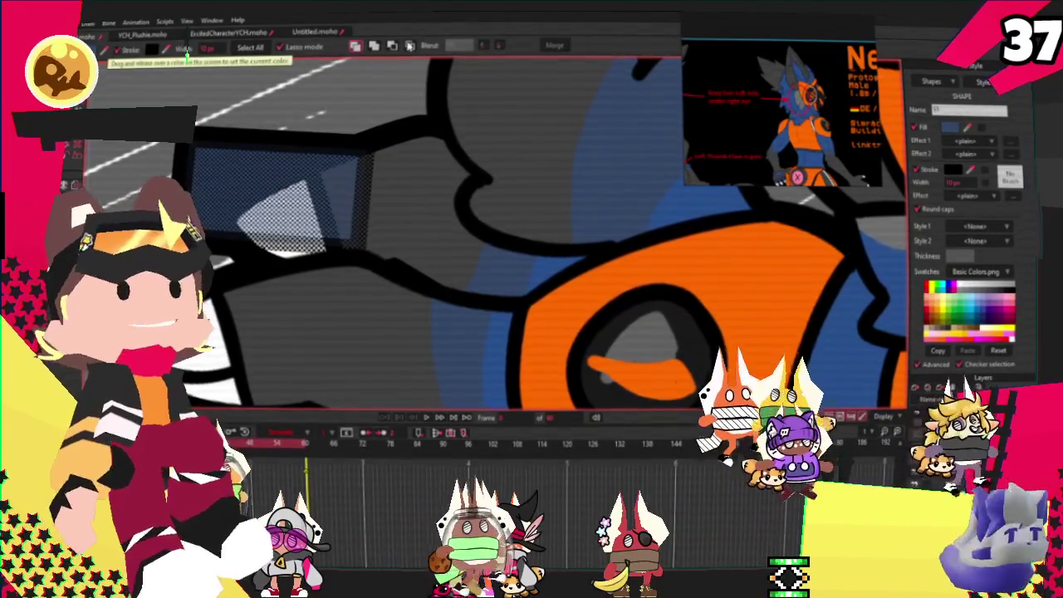
{"action": "left_click_drag", "start_coordinate": [187, 54], "coordinate": [343, 107]}
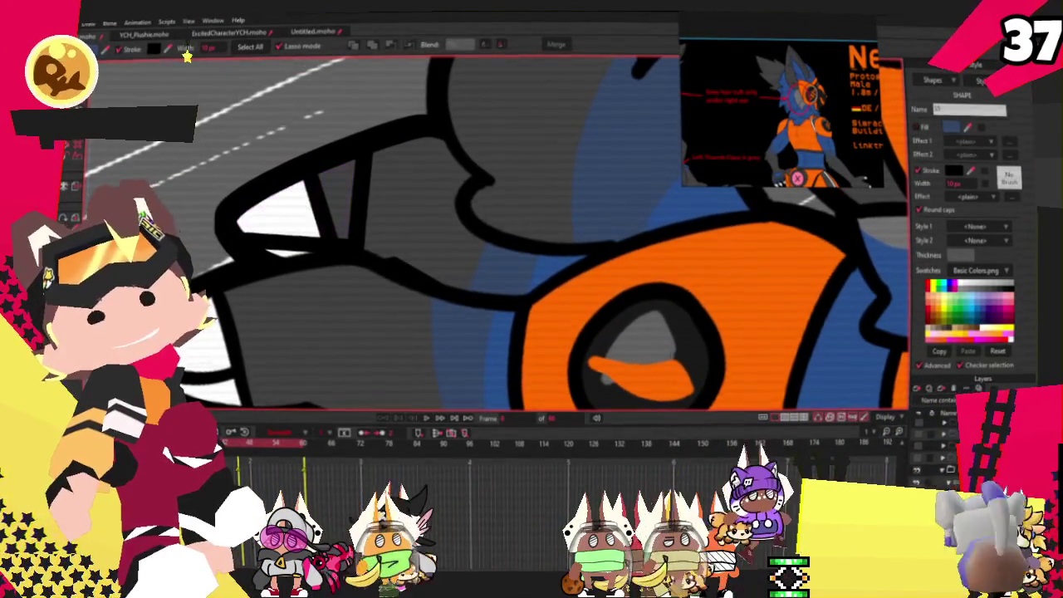
{"action": "key", "text": "t"}
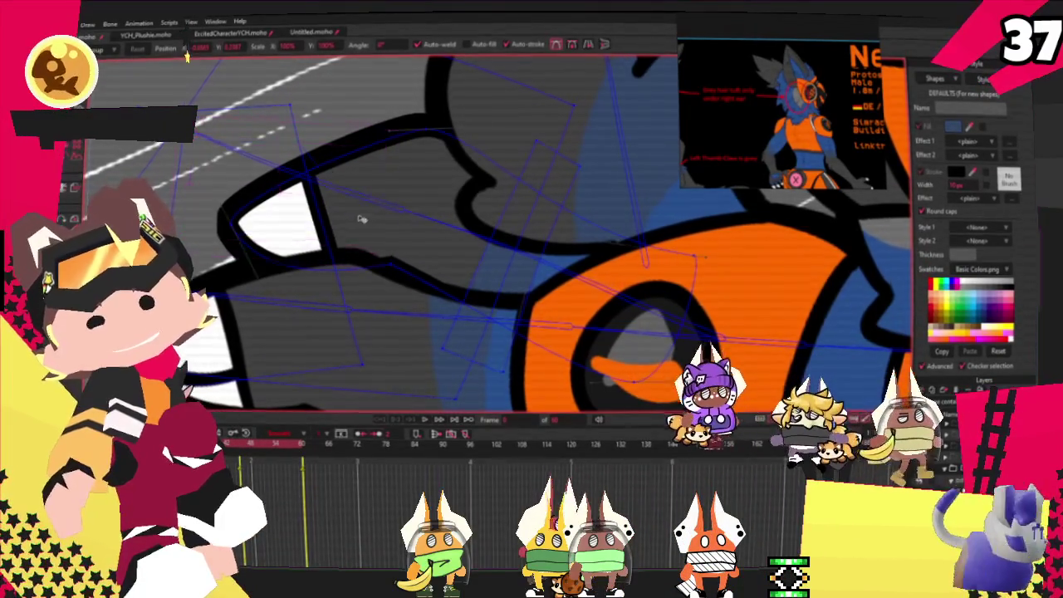
{"action": "scroll", "coordinate": [360, 219], "scroll_direction": "down", "scroll_amount": 2}
{"action": "scroll", "coordinate": [349, 204], "scroll_direction": "down", "scroll_amount": 3}
{"action": "scroll", "coordinate": [337, 187], "scroll_direction": "down", "scroll_amount": 2}
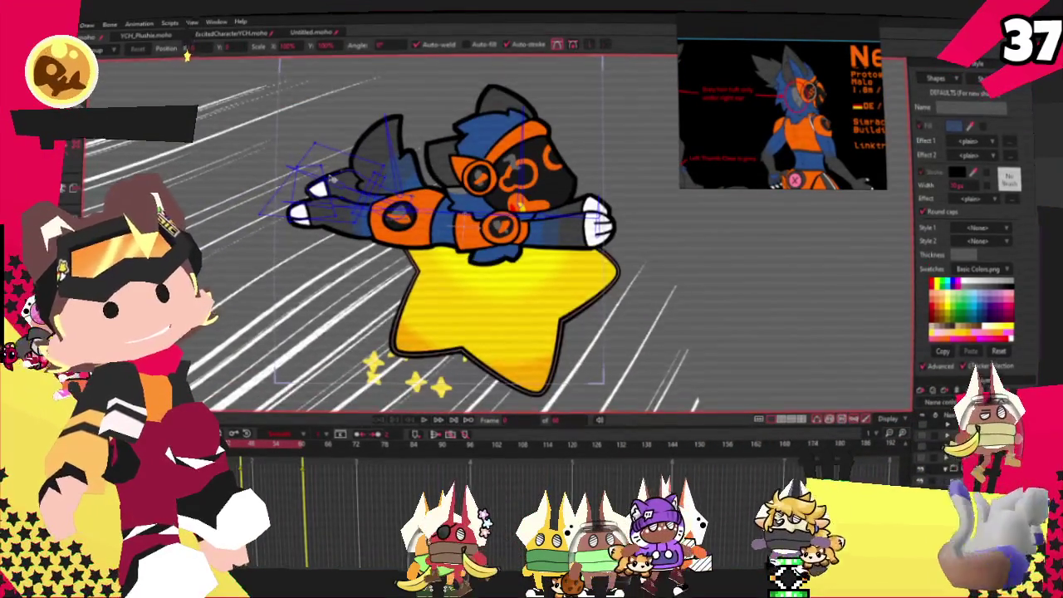
{"action": "scroll", "coordinate": [332, 179], "scroll_direction": "up", "scroll_amount": 3}
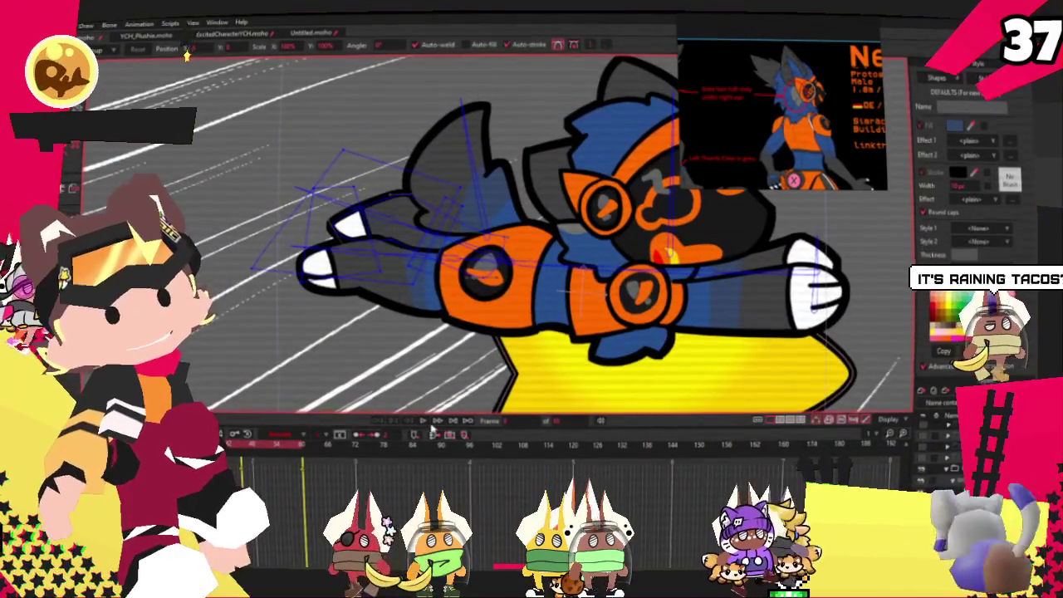
{"action": "left_click", "coordinate": [420, 423]}
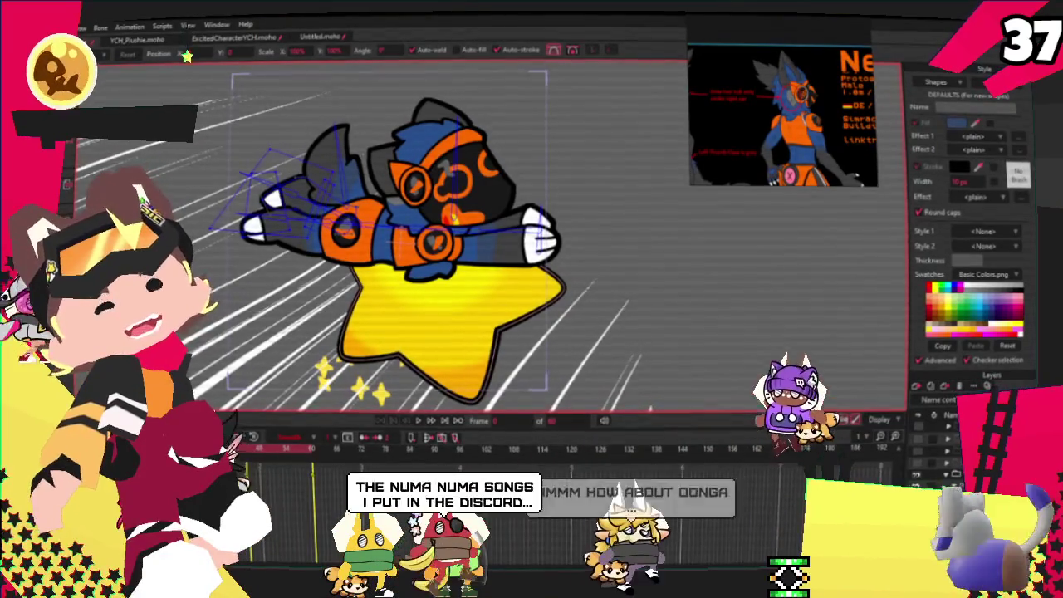
{"action": "left_click", "coordinate": [83, 27]}
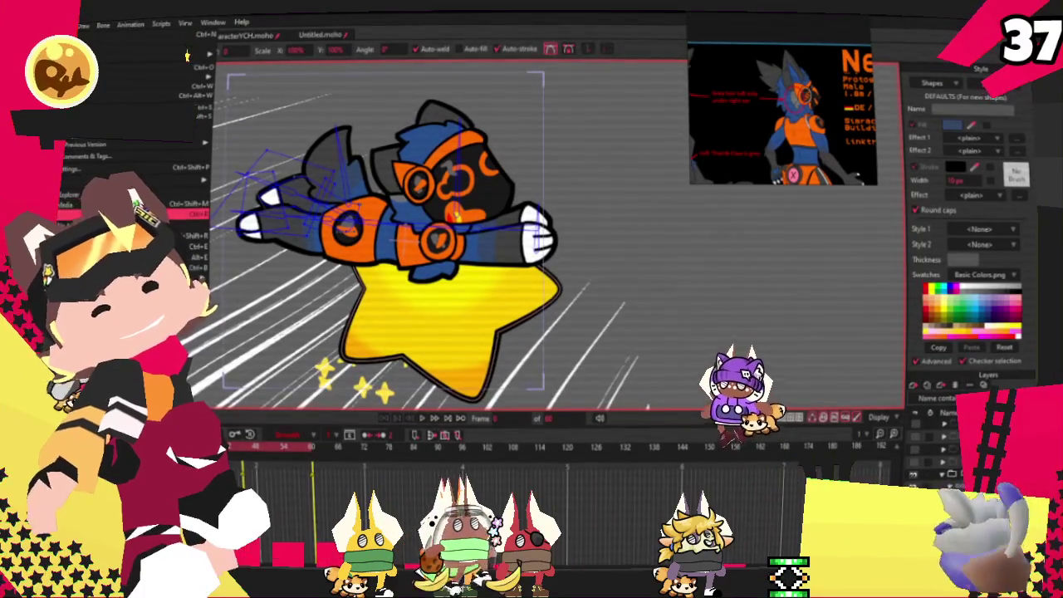
{"action": "key", "text": "Escape"}
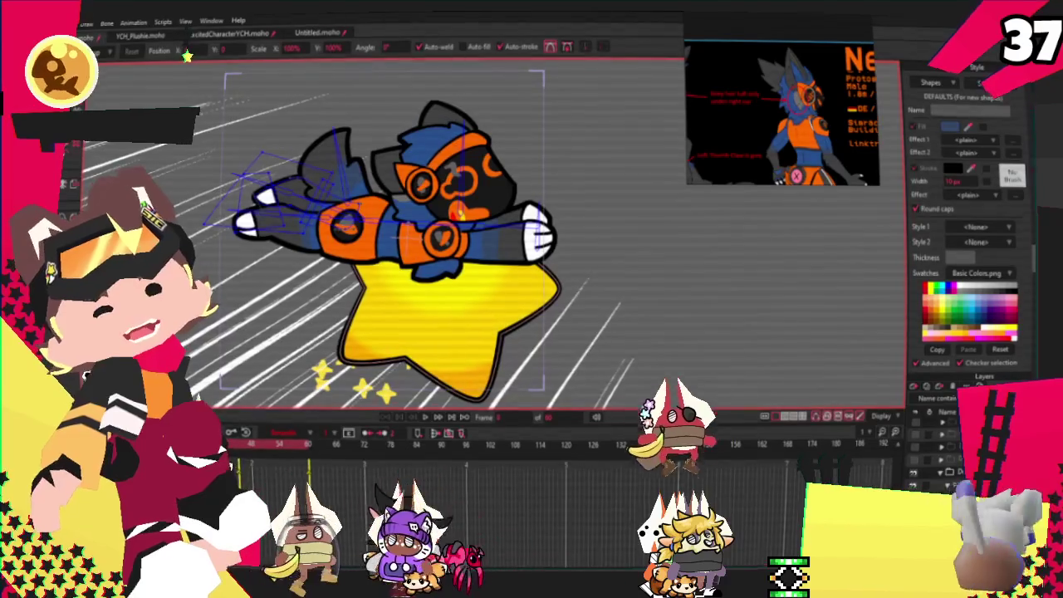
{"action": "key", "text": "alt+f"}
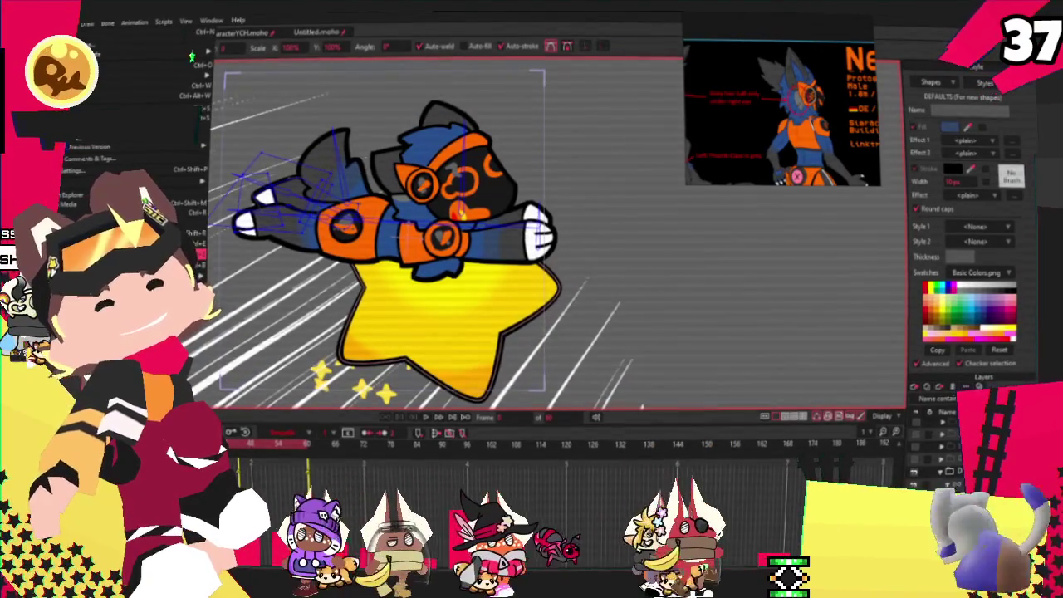
{"action": "left_click", "coordinate": [192, 56]}
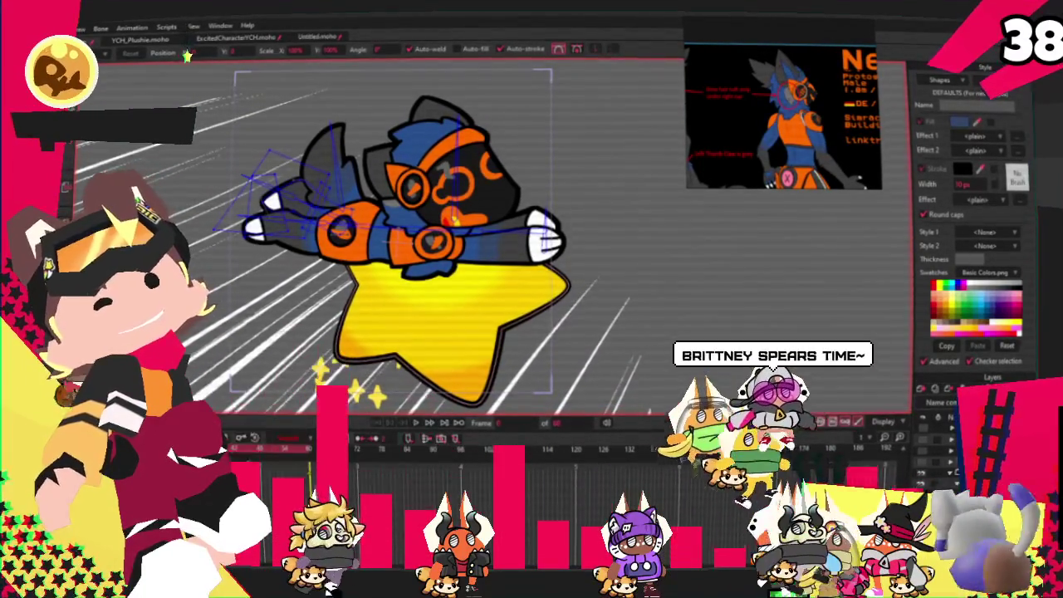
- Scroll the Moho canvas showing the character riding the yellow star through speed lines
{"action": "scroll", "coordinate": [392, 173], "scroll_direction": "down", "scroll_amount": 2}
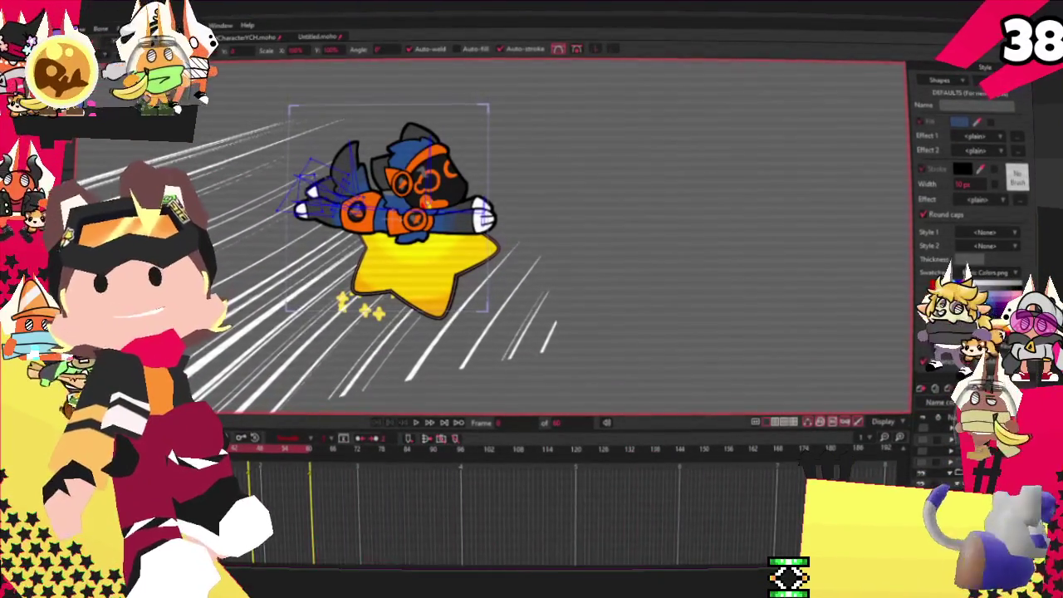
{"action": "left_click_drag", "start_coordinate": [382, 505], "coordinate": [748, 97]}
{"action": "right_click", "coordinate": [828, 187]}
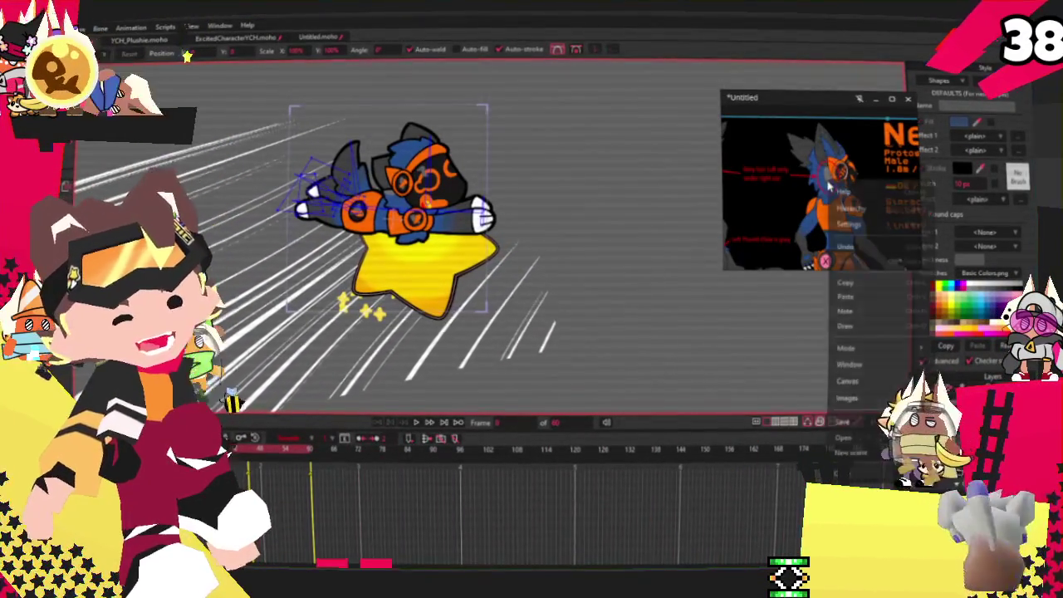
{"action": "left_click", "coordinate": [852, 452]}
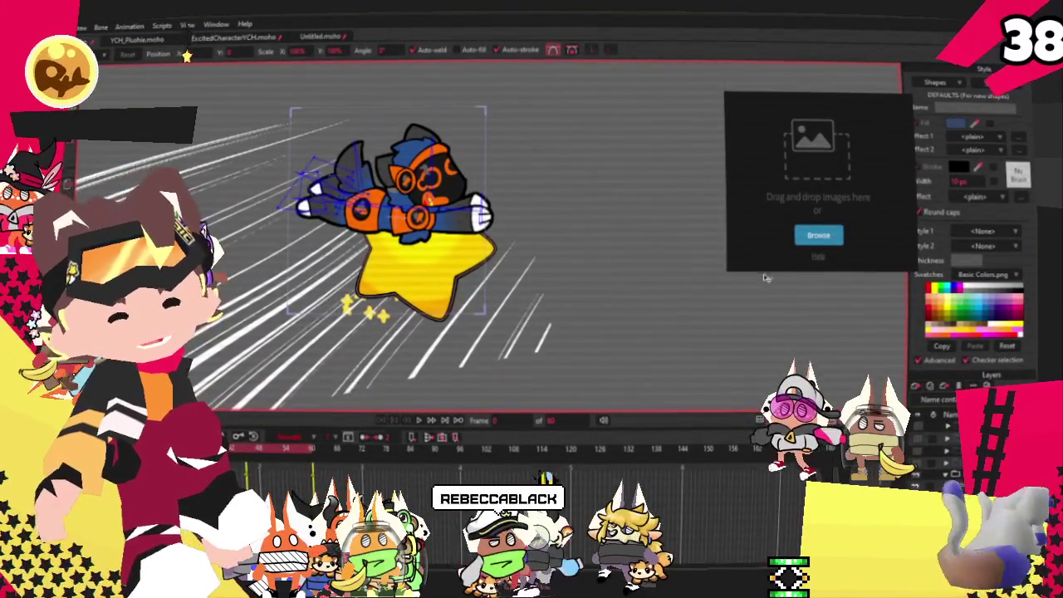
{"action": "left_click_drag", "start_coordinate": [724, 271], "coordinate": [618, 339]}
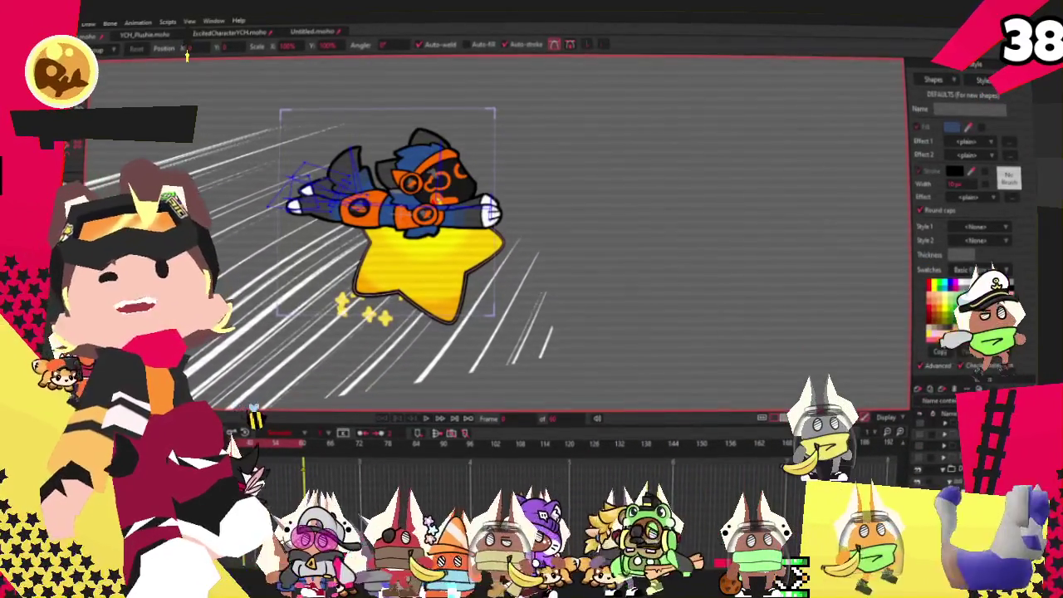
{"action": "key", "text": "alt+Tab"}
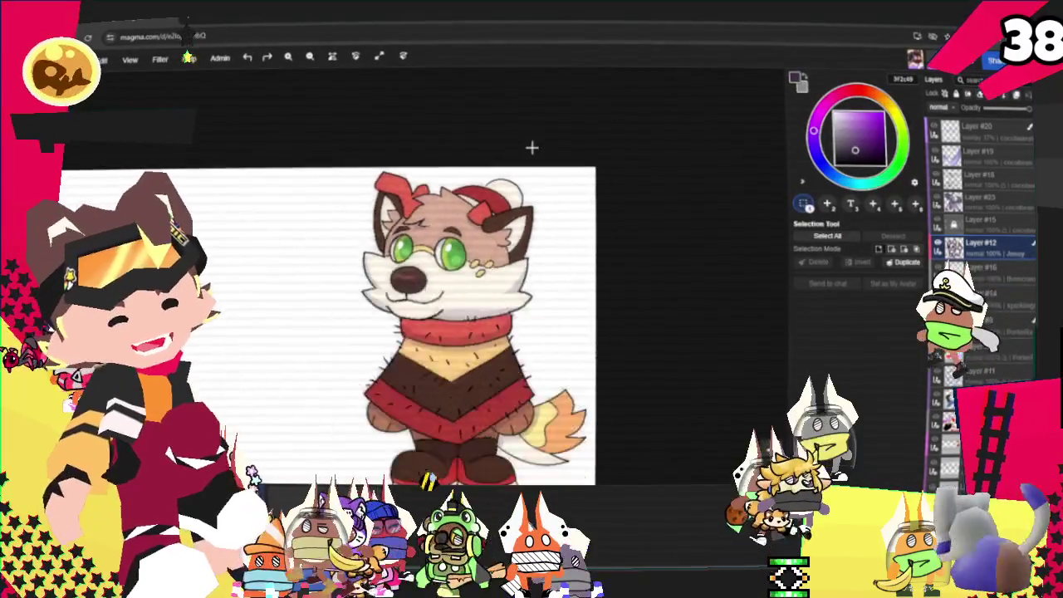
- Zoom around the collage with the dark moon-marked creature and the Curious Little Fox painting
{"action": "scroll", "coordinate": [526, 412], "scroll_direction": "up", "scroll_amount": 2}
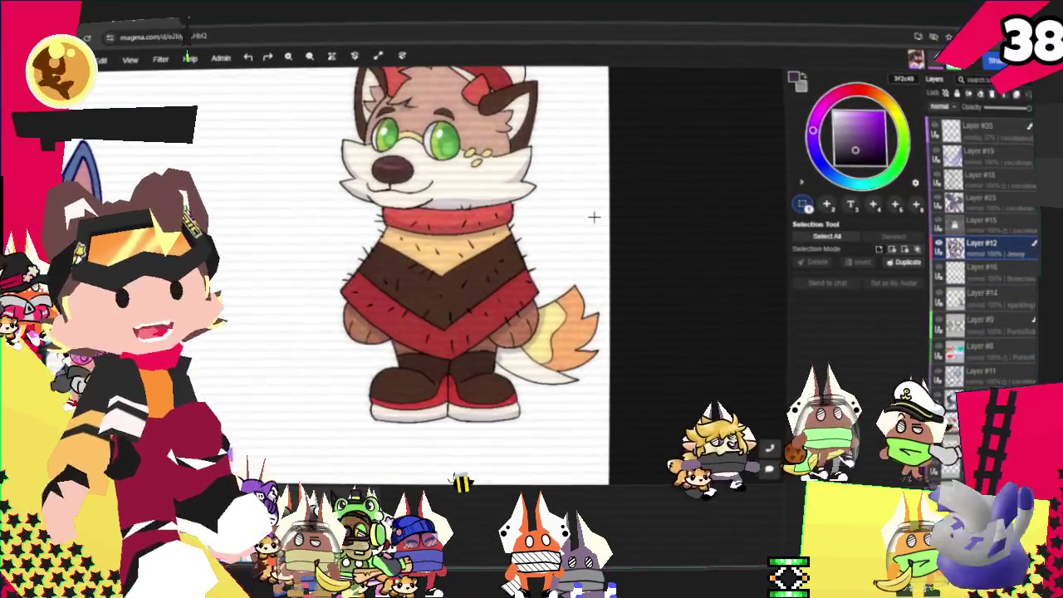
{"action": "scroll", "coordinate": [593, 224], "scroll_direction": "down", "scroll_amount": 1}
{"action": "scroll", "coordinate": [582, 154], "scroll_direction": "up", "scroll_amount": 2}
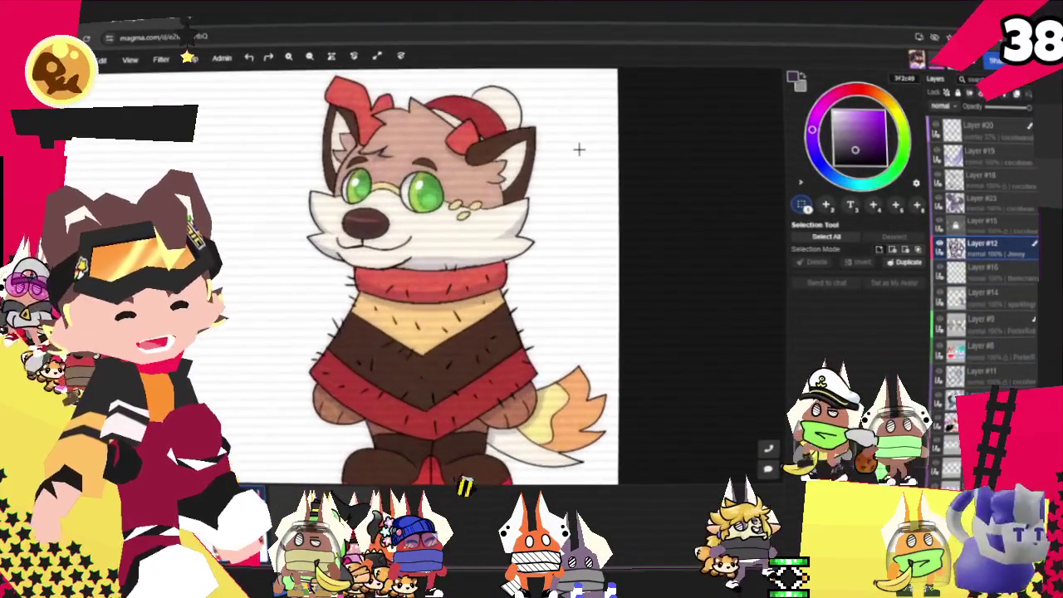
{"action": "scroll", "coordinate": [579, 149], "scroll_direction": "down", "scroll_amount": 1}
{"action": "scroll", "coordinate": [579, 384], "scroll_direction": "up", "scroll_amount": 2}
{"action": "scroll", "coordinate": [581, 387], "scroll_direction": "up", "scroll_amount": 1}
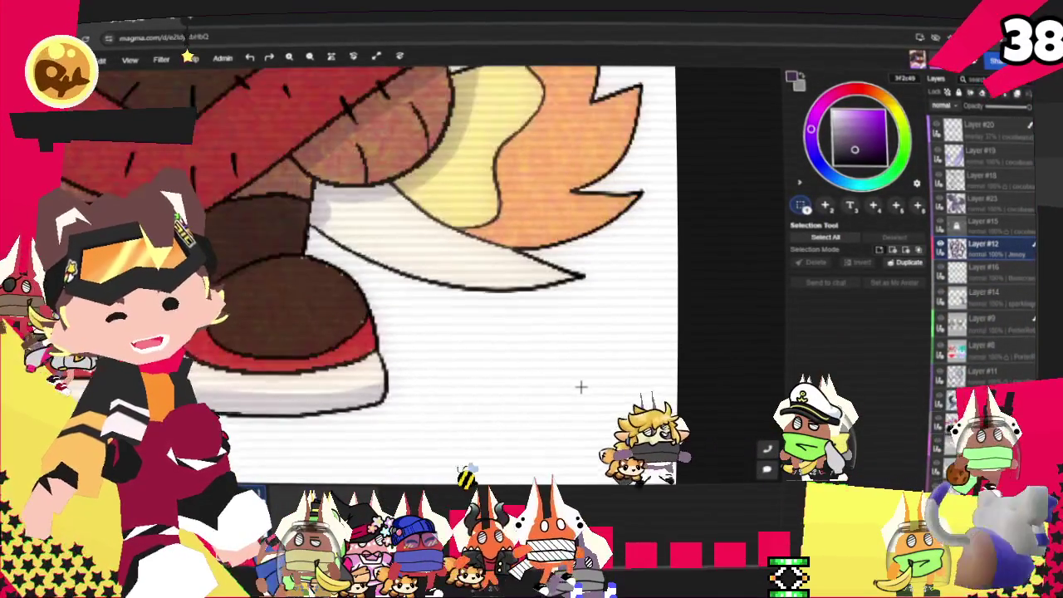
{"action": "scroll", "coordinate": [581, 387], "scroll_direction": "down", "scroll_amount": 1}
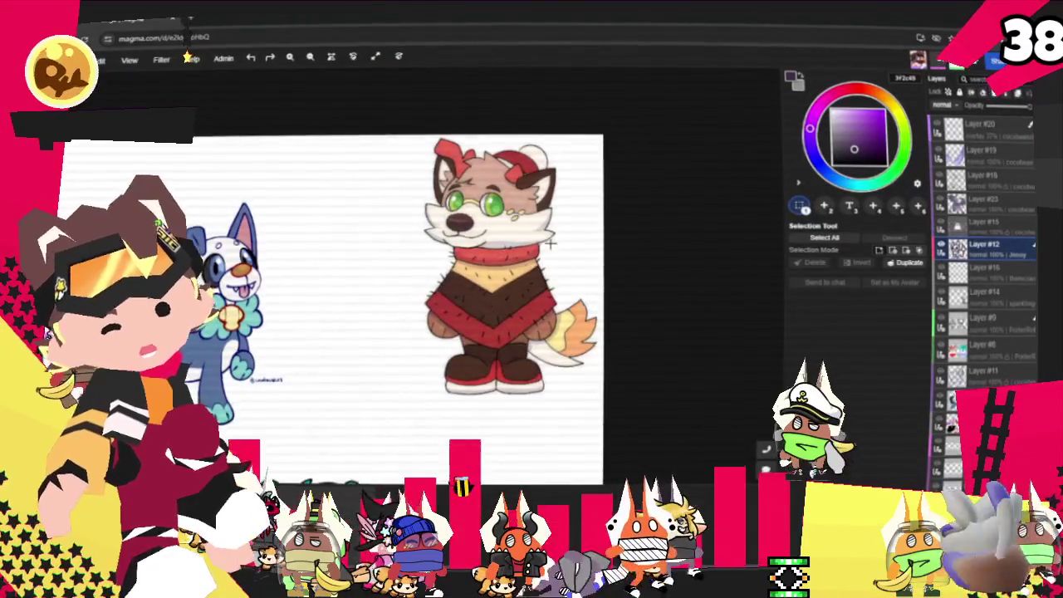
{"action": "scroll", "coordinate": [552, 241], "scroll_direction": "up", "scroll_amount": 2}
{"action": "scroll", "coordinate": [572, 230], "scroll_direction": "down", "scroll_amount": 1}
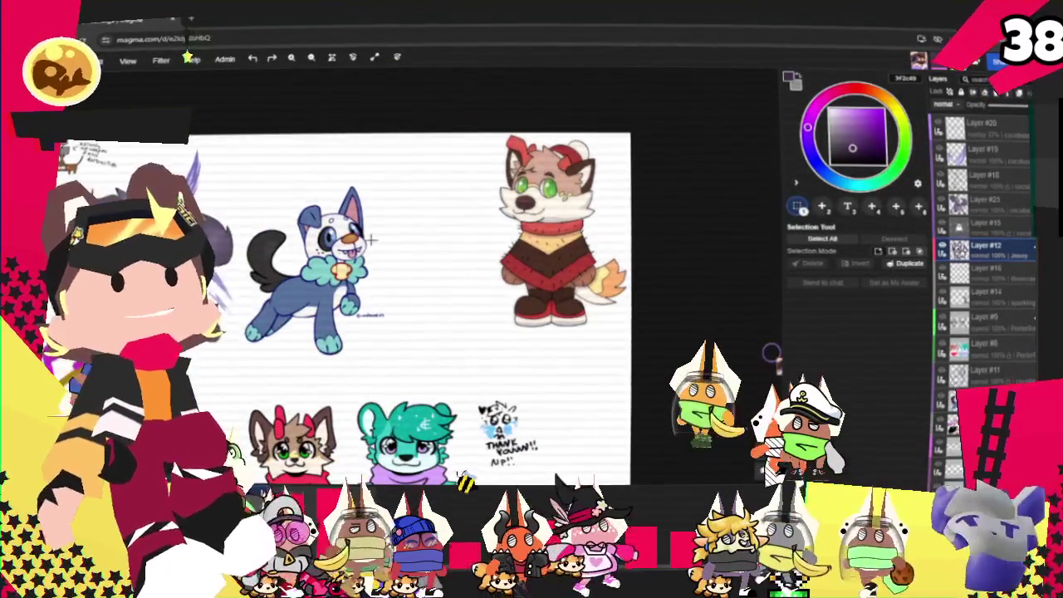
{"action": "scroll", "coordinate": [166, 299], "scroll_direction": "up", "scroll_amount": 2}
{"action": "scroll", "coordinate": [166, 299], "scroll_direction": "up", "scroll_amount": 1}
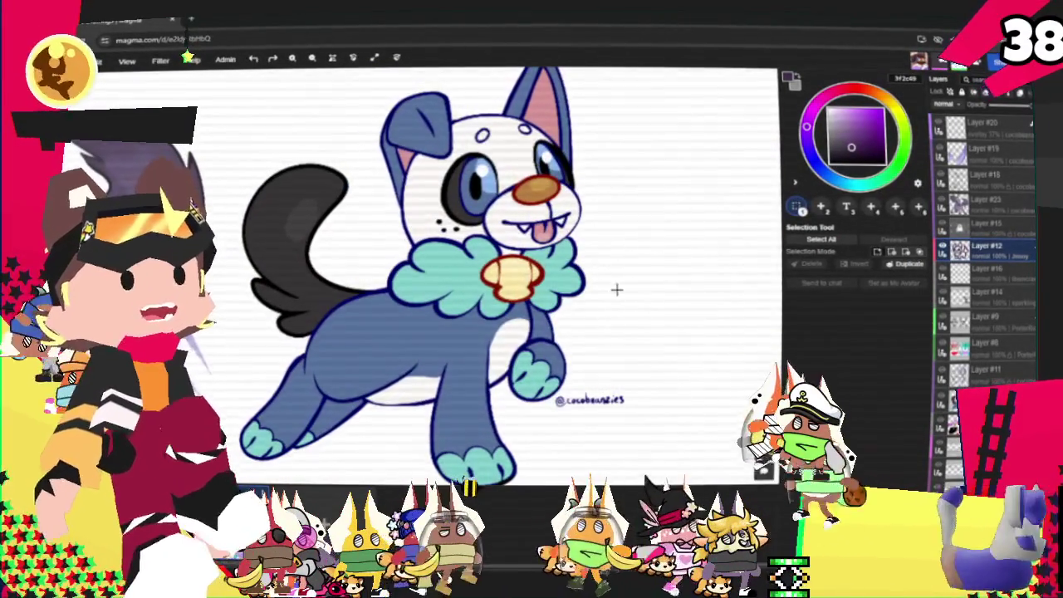
{"action": "scroll", "coordinate": [621, 320], "scroll_direction": "down", "scroll_amount": 1}
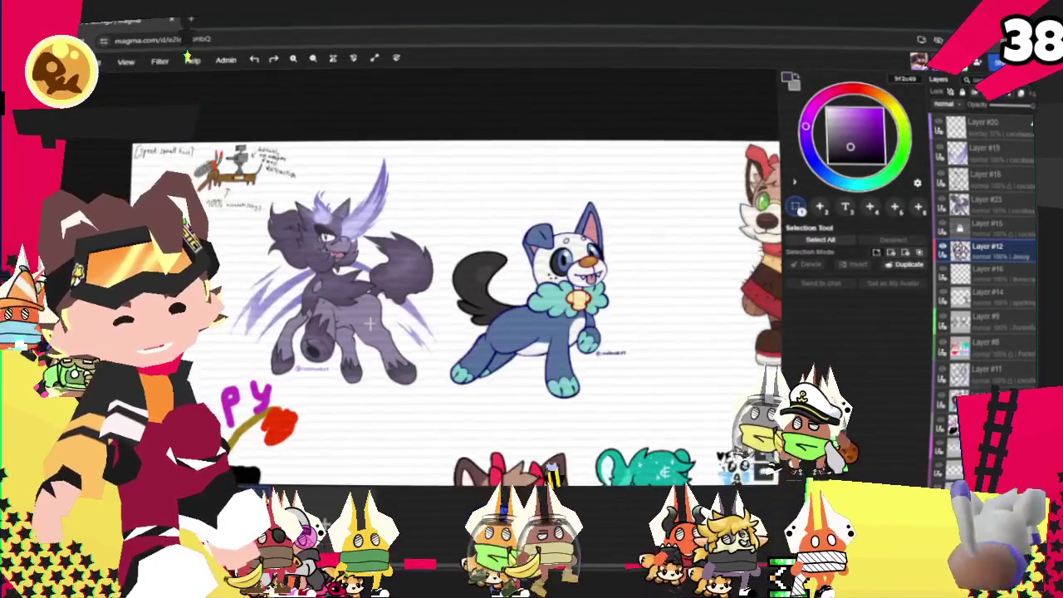
{"action": "scroll", "coordinate": [283, 333], "scroll_direction": "up", "scroll_amount": 1}
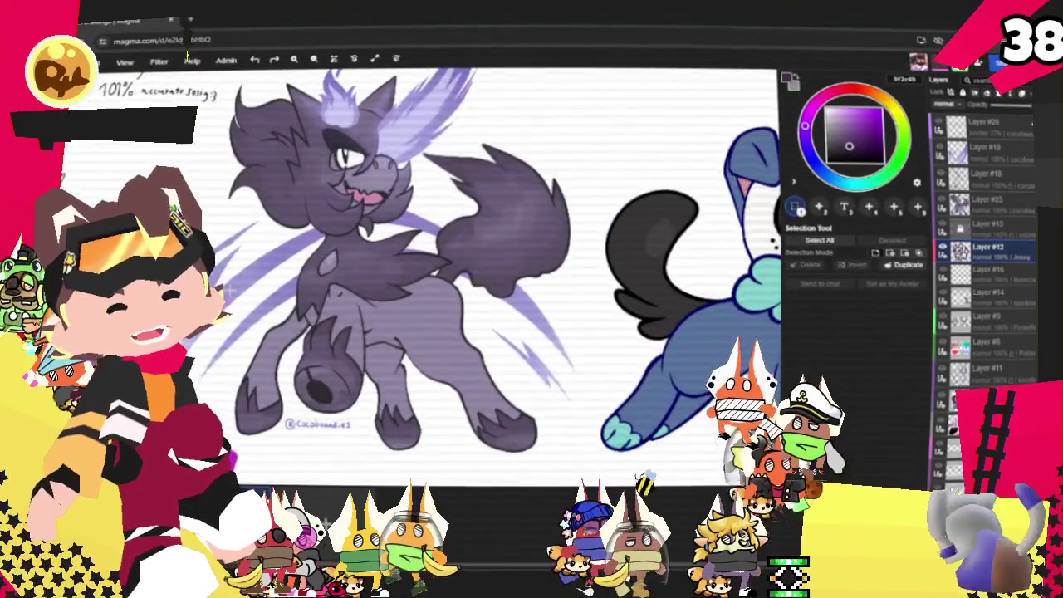
{"action": "scroll", "coordinate": [494, 415], "scroll_direction": "down", "scroll_amount": 1}
{"action": "scroll", "coordinate": [245, 258], "scroll_direction": "up", "scroll_amount": 1}
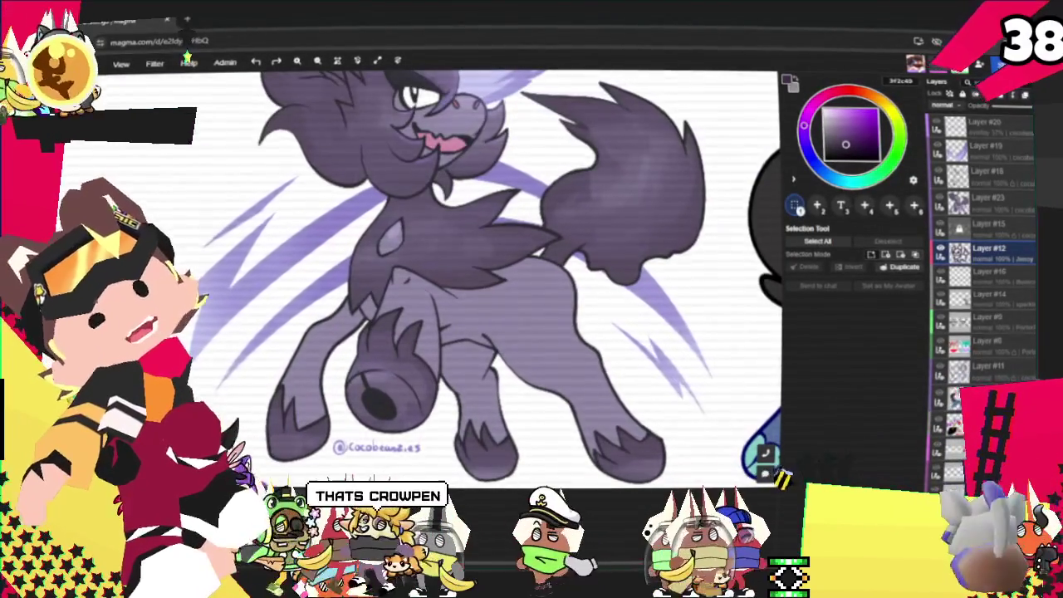
{"action": "scroll", "coordinate": [400, 253], "scroll_direction": "down", "scroll_amount": 1}
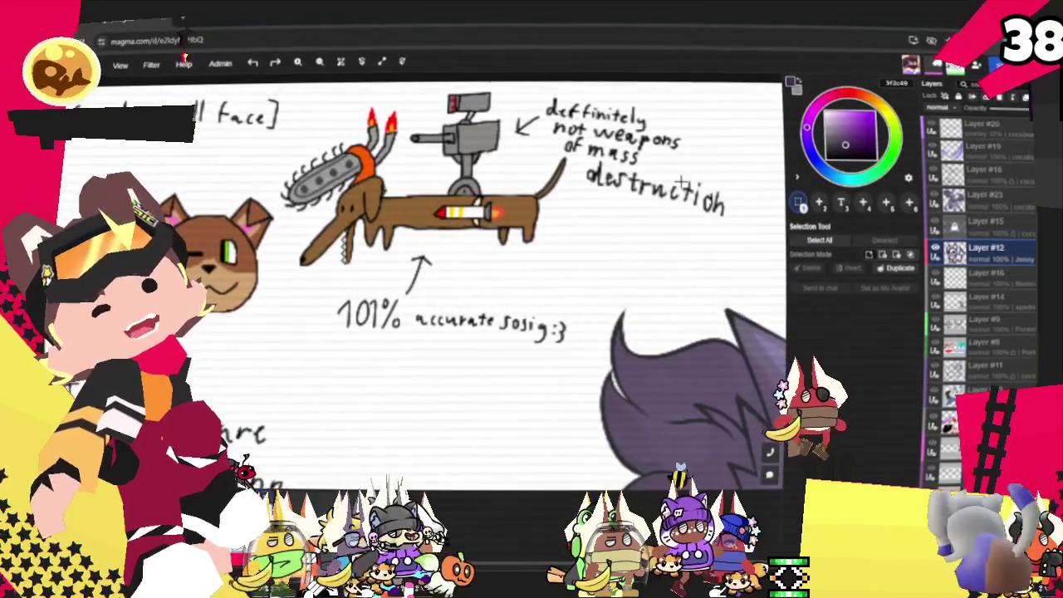
{"action": "scroll", "coordinate": [581, 224], "scroll_direction": "down", "scroll_amount": 2}
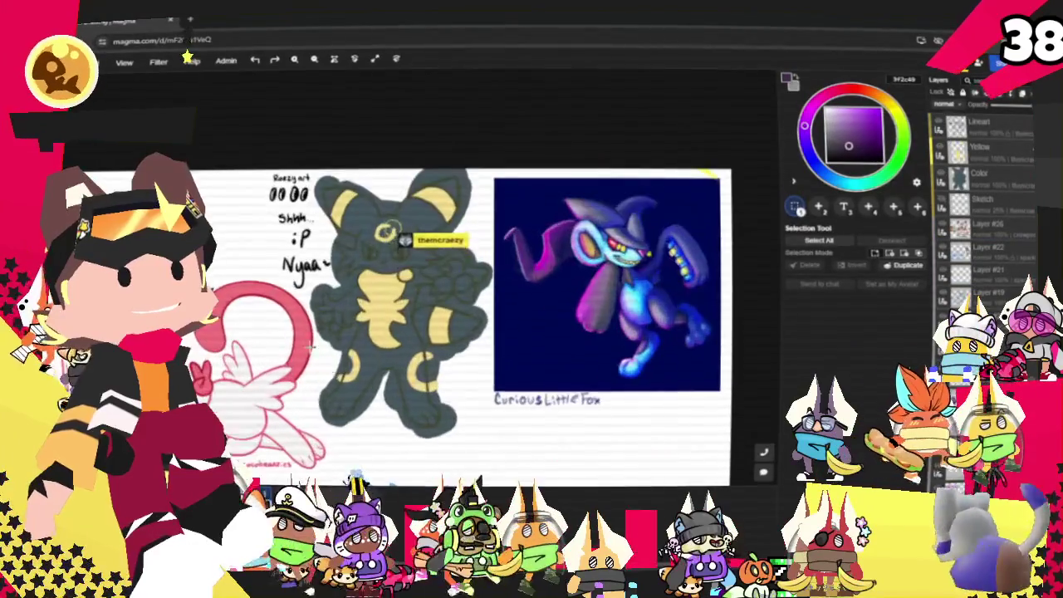
{"action": "scroll", "coordinate": [259, 308], "scroll_direction": "up", "scroll_amount": 1}
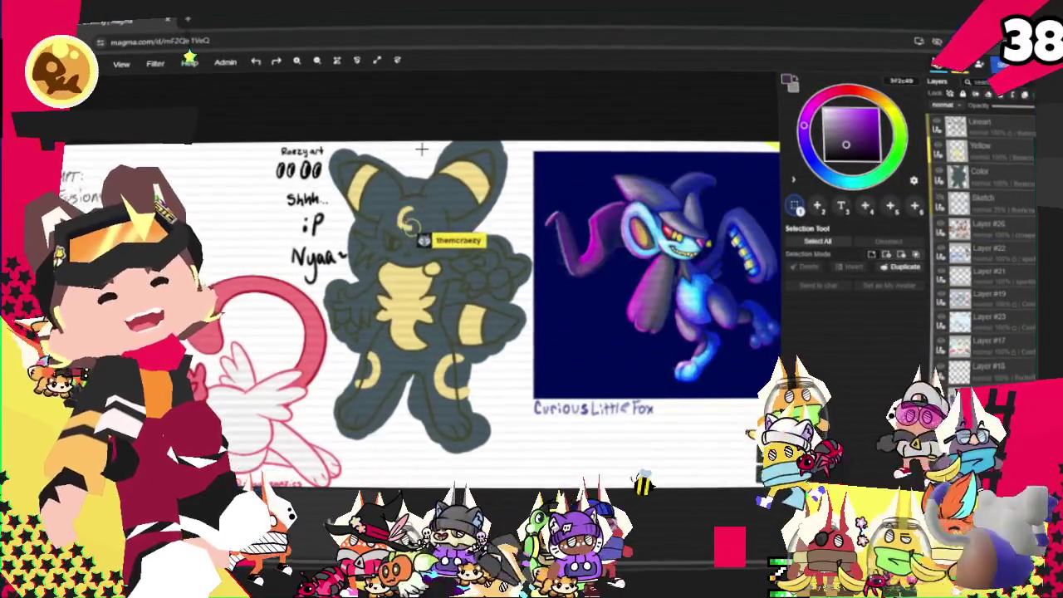
{"action": "scroll", "coordinate": [570, 115], "scroll_direction": "down", "scroll_amount": 2}
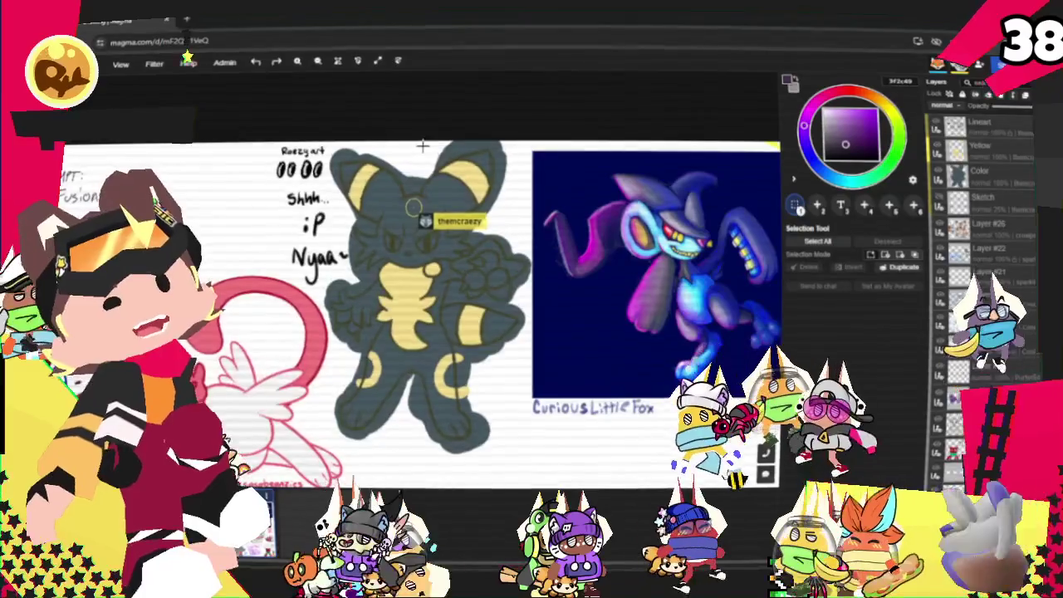
{"action": "scroll", "coordinate": [570, 115], "scroll_direction": "down", "scroll_amount": 1}
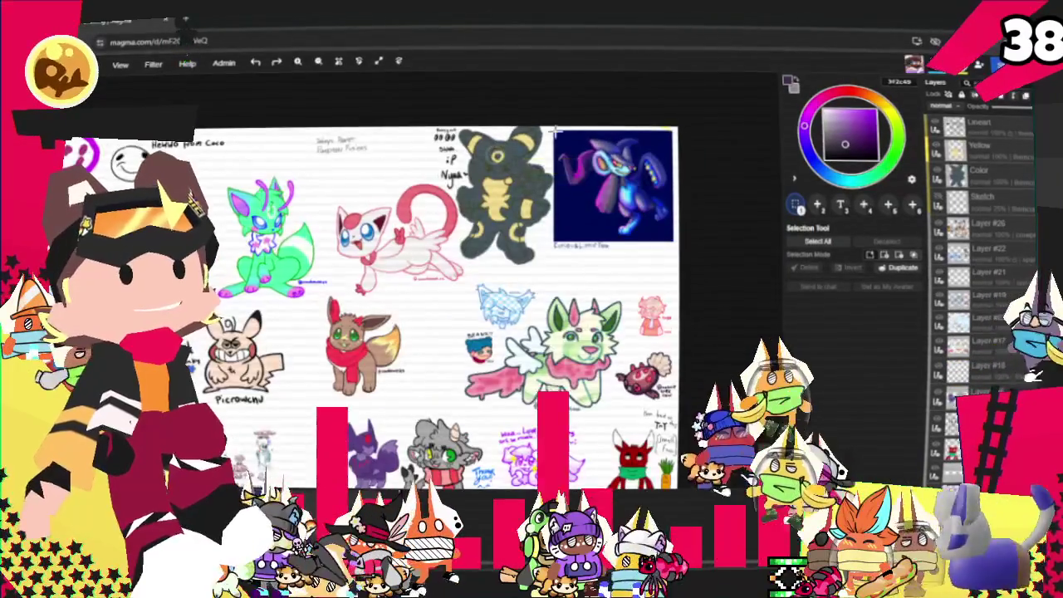
{"action": "scroll", "coordinate": [600, 399], "scroll_direction": "up", "scroll_amount": 2}
{"action": "scroll", "coordinate": [599, 399], "scroll_direction": "up", "scroll_amount": 1}
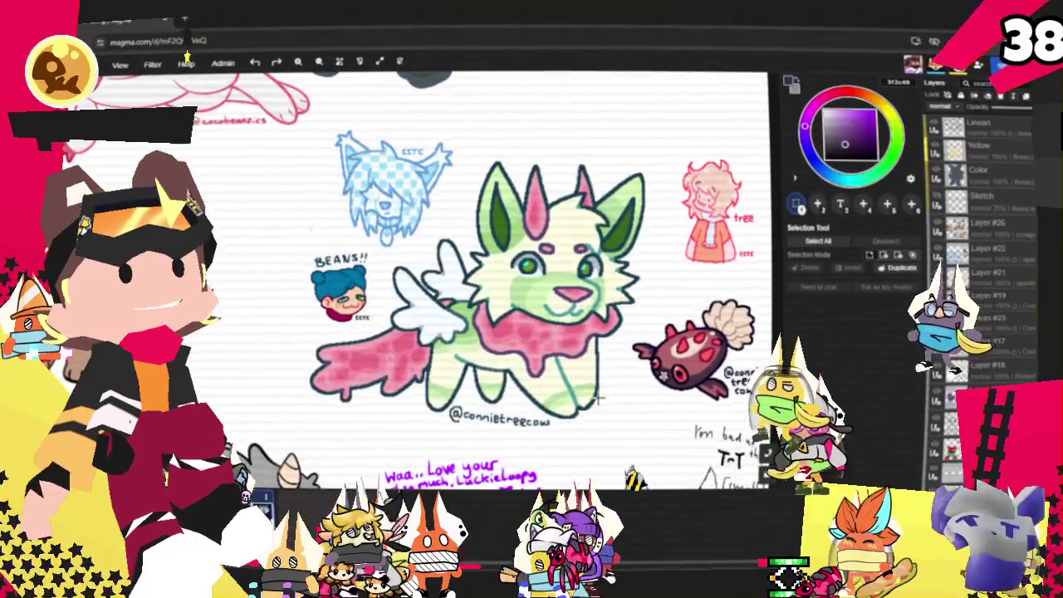
{"action": "scroll", "coordinate": [600, 398], "scroll_direction": "up", "scroll_amount": 1}
{"action": "scroll", "coordinate": [582, 395], "scroll_direction": "down", "scroll_amount": 1}
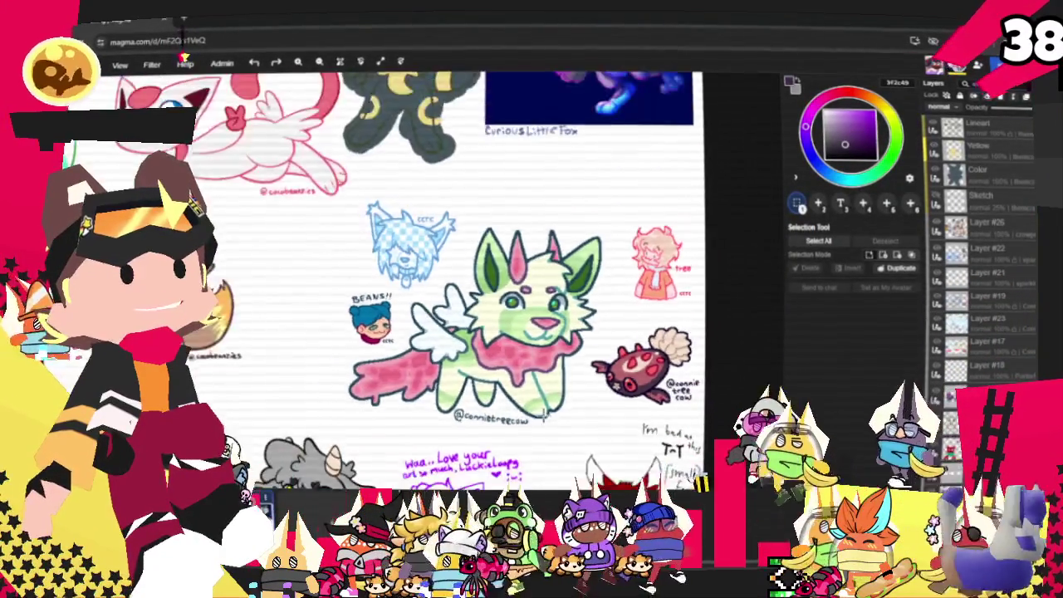
{"action": "scroll", "coordinate": [581, 395], "scroll_direction": "up", "scroll_amount": 1}
{"action": "scroll", "coordinate": [731, 332], "scroll_direction": "up", "scroll_amount": 3}
{"action": "scroll", "coordinate": [731, 332], "scroll_direction": "up", "scroll_amount": 1}
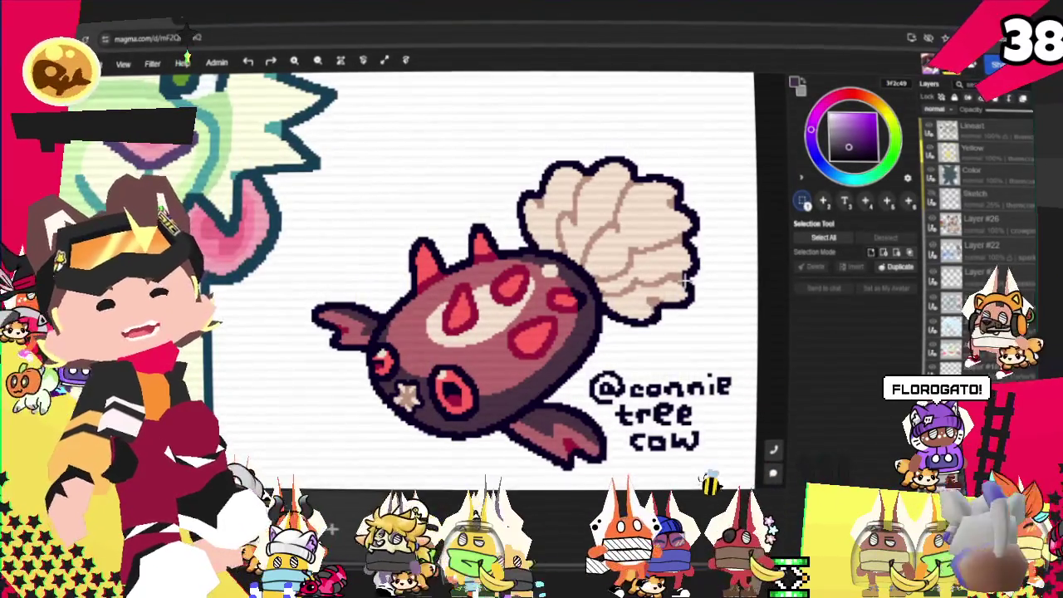
{"action": "scroll", "coordinate": [685, 282], "scroll_direction": "down", "scroll_amount": 2}
{"action": "scroll", "coordinate": [686, 283], "scroll_direction": "down", "scroll_amount": 3}
{"action": "scroll", "coordinate": [686, 283], "scroll_direction": "down", "scroll_amount": 2}
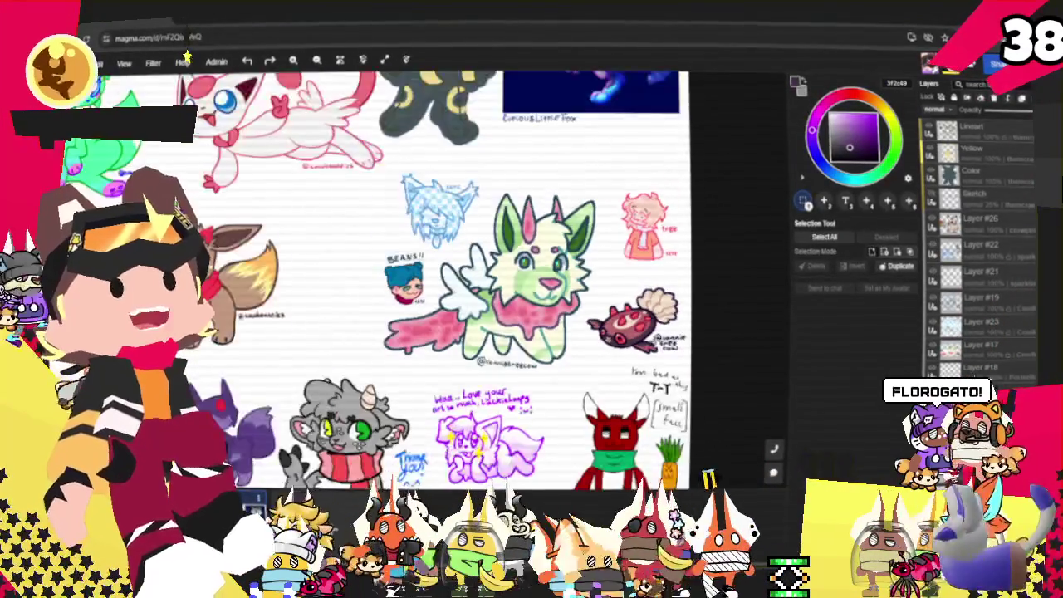
{"action": "scroll", "coordinate": [644, 382], "scroll_direction": "down", "scroll_amount": 1}
{"action": "scroll", "coordinate": [644, 382], "scroll_direction": "down", "scroll_amount": 2}
{"action": "scroll", "coordinate": [644, 382], "scroll_direction": "down", "scroll_amount": 2}
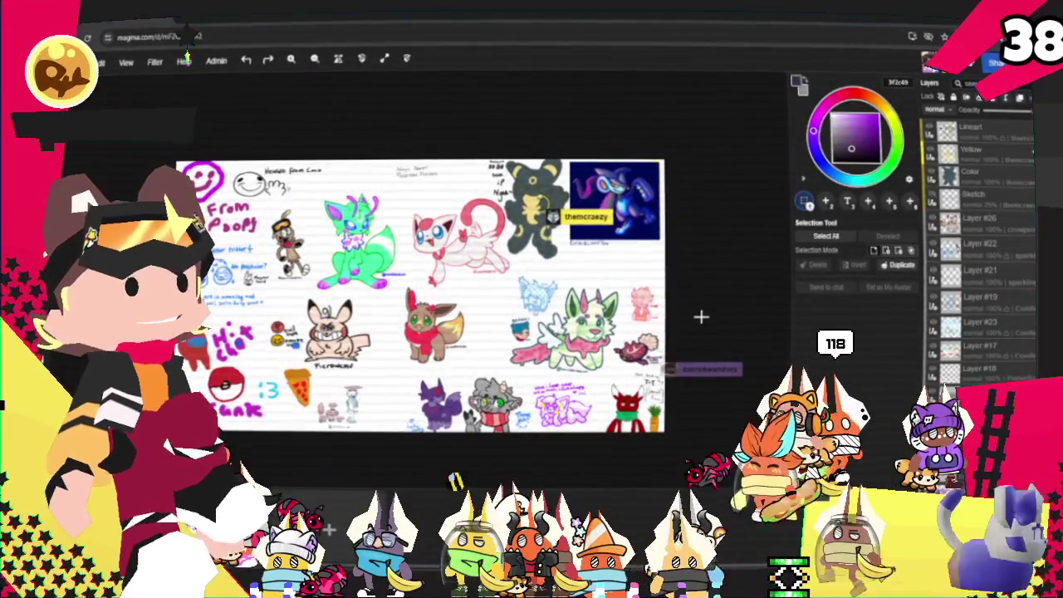
{"action": "scroll", "coordinate": [700, 316], "scroll_direction": "up", "scroll_amount": 2}
{"action": "scroll", "coordinate": [680, 334], "scroll_direction": "up", "scroll_amount": 1}
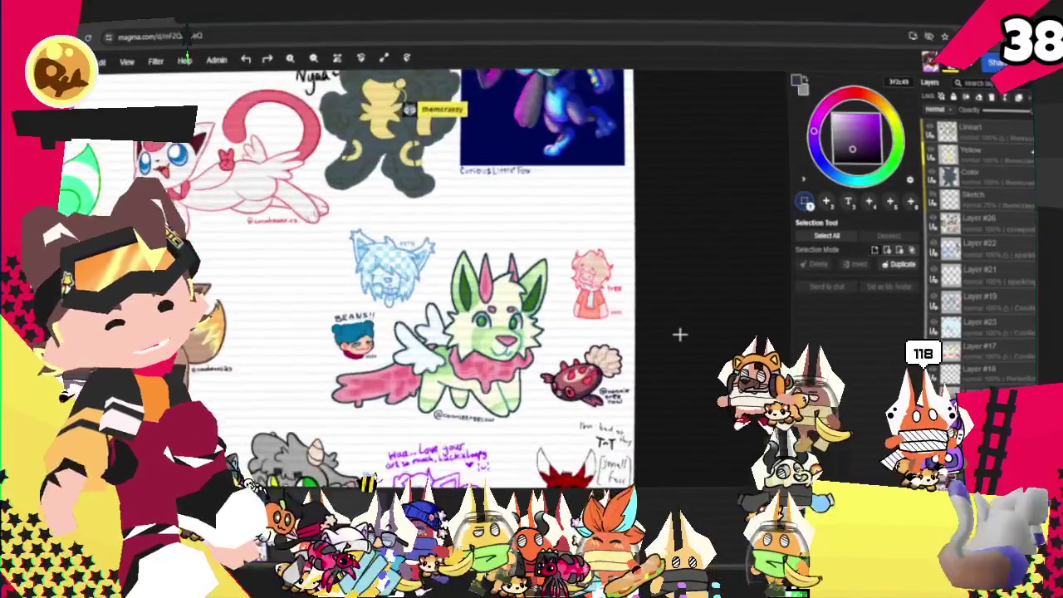
{"action": "scroll", "coordinate": [679, 334], "scroll_direction": "up", "scroll_amount": 1}
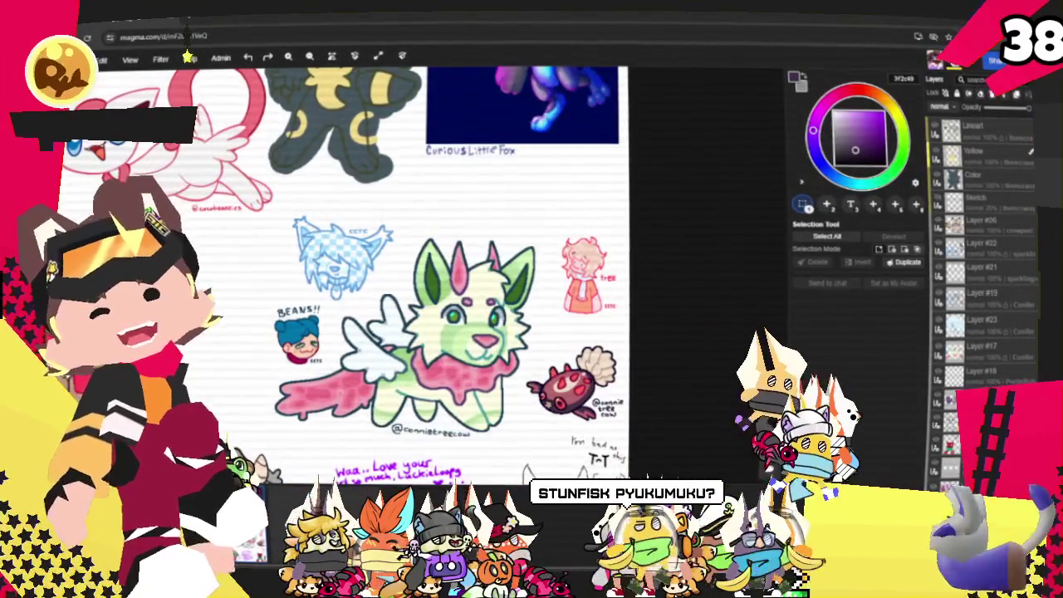
{"action": "scroll", "coordinate": [565, 412], "scroll_direction": "up", "scroll_amount": 3}
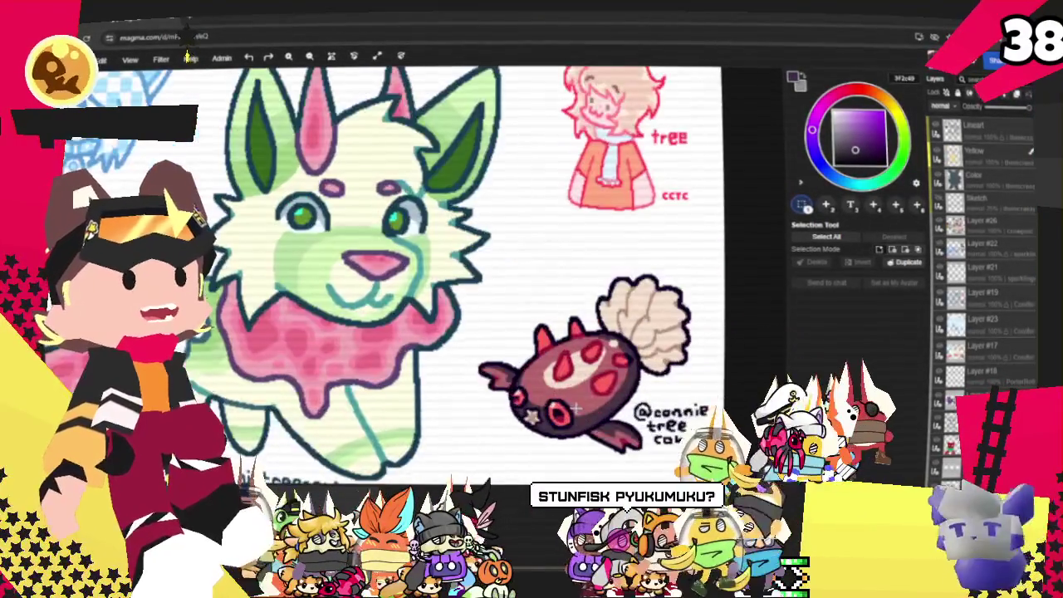
{"action": "scroll", "coordinate": [672, 337], "scroll_direction": "down", "scroll_amount": 3}
{"action": "scroll", "coordinate": [309, 337], "scroll_direction": "up", "scroll_amount": 3}
{"action": "scroll", "coordinate": [309, 336], "scroll_direction": "up", "scroll_amount": 2}
{"action": "scroll", "coordinate": [309, 336], "scroll_direction": "down", "scroll_amount": 2}
{"action": "scroll", "coordinate": [309, 336], "scroll_direction": "down", "scroll_amount": 3}
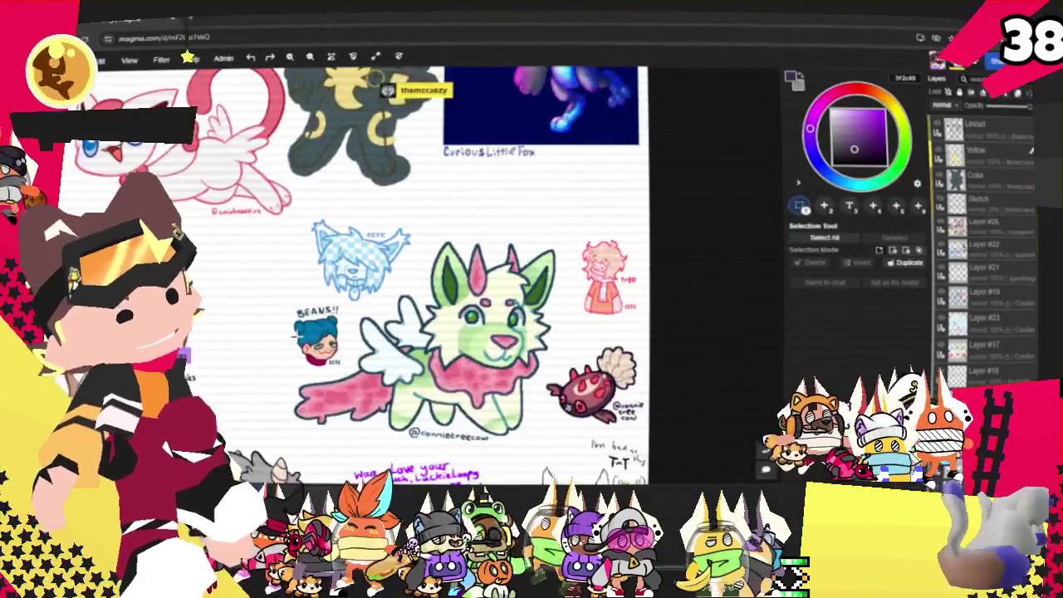
{"action": "scroll", "coordinate": [672, 249], "scroll_direction": "up", "scroll_amount": 2}
{"action": "scroll", "coordinate": [602, 226], "scroll_direction": "up", "scroll_amount": 3}
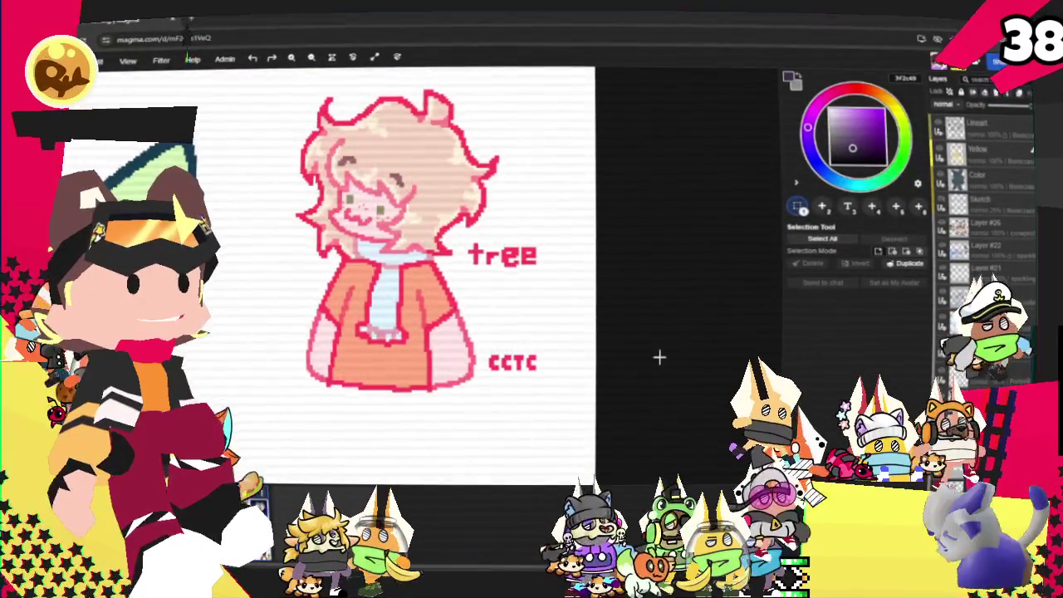
{"action": "scroll", "coordinate": [669, 362], "scroll_direction": "down", "scroll_amount": 2}
{"action": "scroll", "coordinate": [646, 329], "scroll_direction": "up", "scroll_amount": 1}
{"action": "scroll", "coordinate": [651, 332], "scroll_direction": "down", "scroll_amount": 1}
{"action": "scroll", "coordinate": [650, 332], "scroll_direction": "down", "scroll_amount": 1}
{"action": "scroll", "coordinate": [650, 333], "scroll_direction": "down", "scroll_amount": 2}
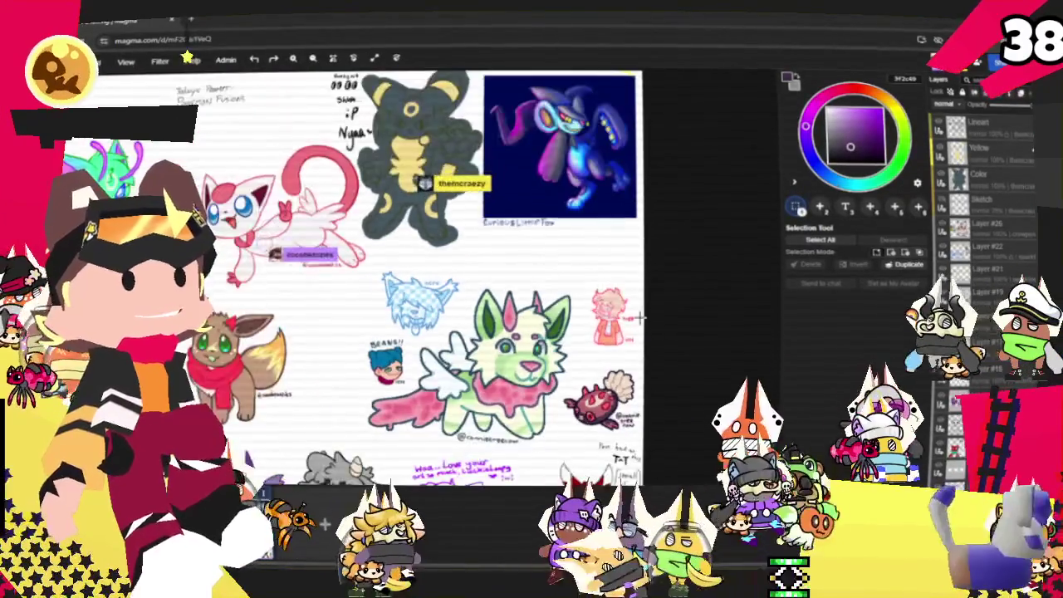
{"action": "scroll", "coordinate": [640, 316], "scroll_direction": "up", "scroll_amount": 1}
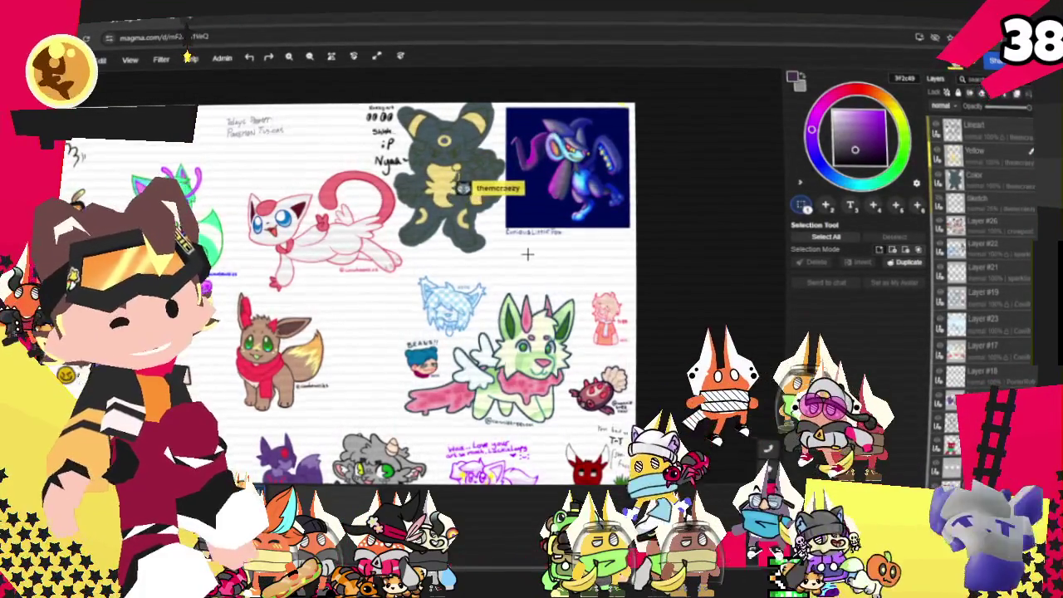
- Zoom across the spiky grey-purple creature, blue-and-white pup and fox in a red striped poncho
{"action": "scroll", "coordinate": [632, 263], "scroll_direction": "down", "scroll_amount": 3}
{"action": "scroll", "coordinate": [405, 422], "scroll_direction": "up", "scroll_amount": 4}
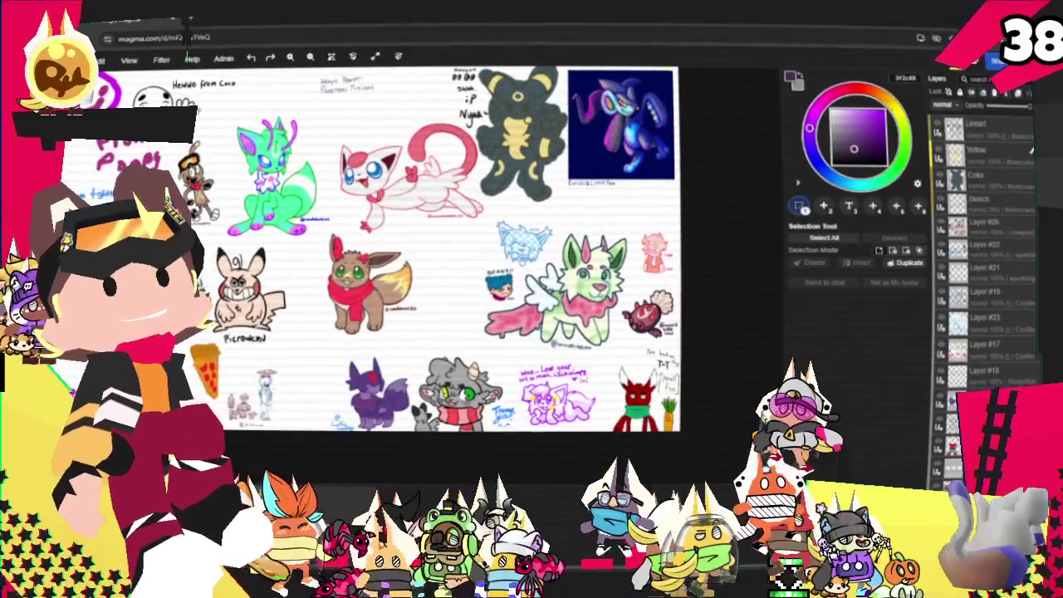
{"action": "scroll", "coordinate": [625, 158], "scroll_direction": "up", "scroll_amount": 2}
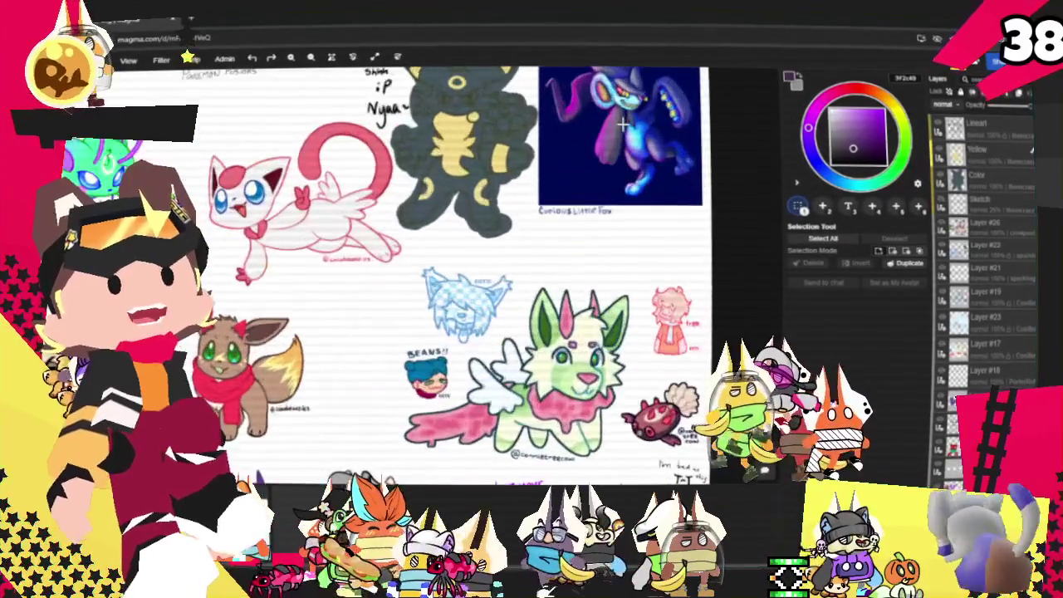
{"action": "scroll", "coordinate": [625, 158], "scroll_direction": "up", "scroll_amount": 2}
{"action": "scroll", "coordinate": [498, 249], "scroll_direction": "down", "scroll_amount": 5}
{"action": "scroll", "coordinate": [413, 323], "scroll_direction": "up", "scroll_amount": 3}
{"action": "scroll", "coordinate": [413, 323], "scroll_direction": "up", "scroll_amount": 5}
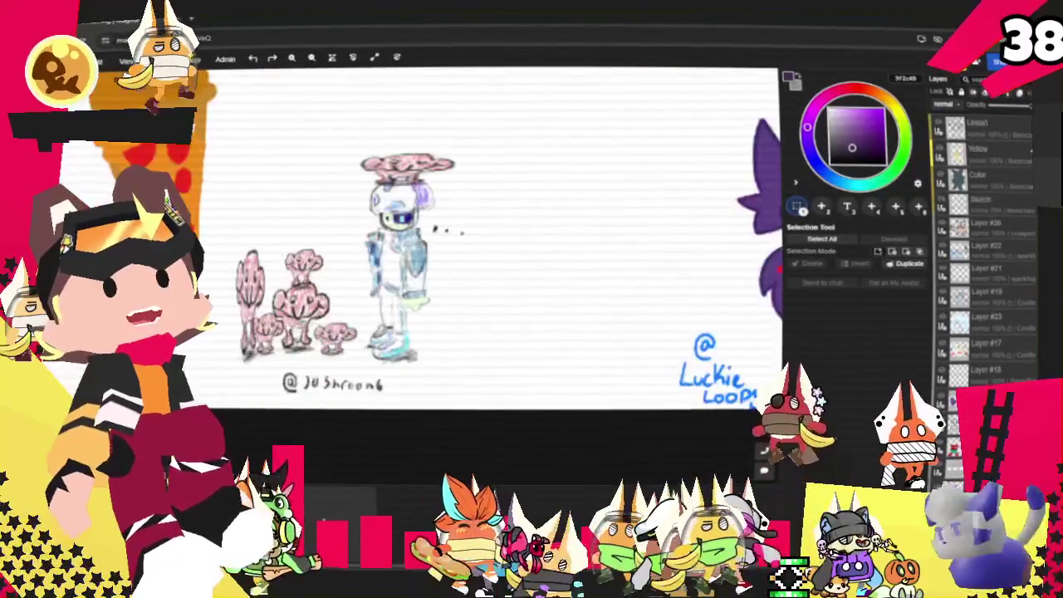
{"action": "scroll", "coordinate": [432, 303], "scroll_direction": "up", "scroll_amount": 2}
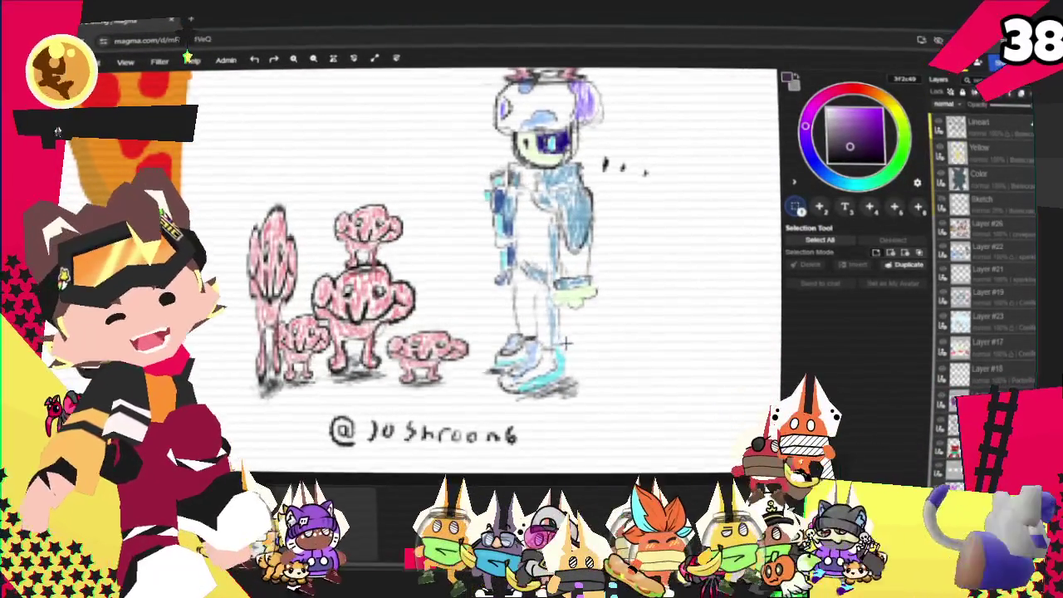
{"action": "scroll", "coordinate": [458, 219], "scroll_direction": "down", "scroll_amount": 3}
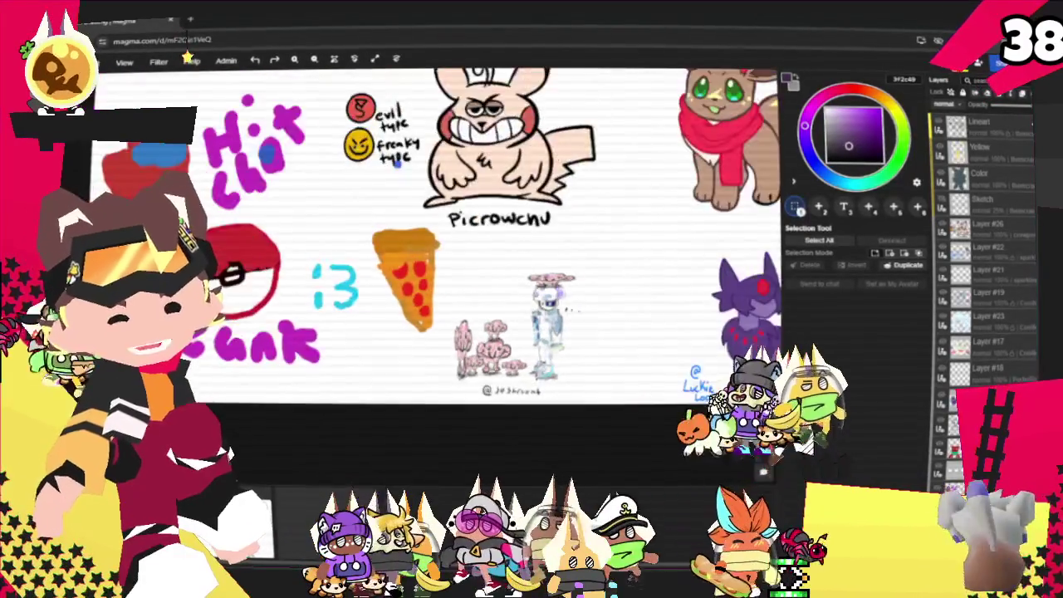
{"action": "scroll", "coordinate": [457, 218], "scroll_direction": "down", "scroll_amount": 1}
{"action": "scroll", "coordinate": [457, 219], "scroll_direction": "up", "scroll_amount": 1}
{"action": "scroll", "coordinate": [458, 219], "scroll_direction": "up", "scroll_amount": 3}
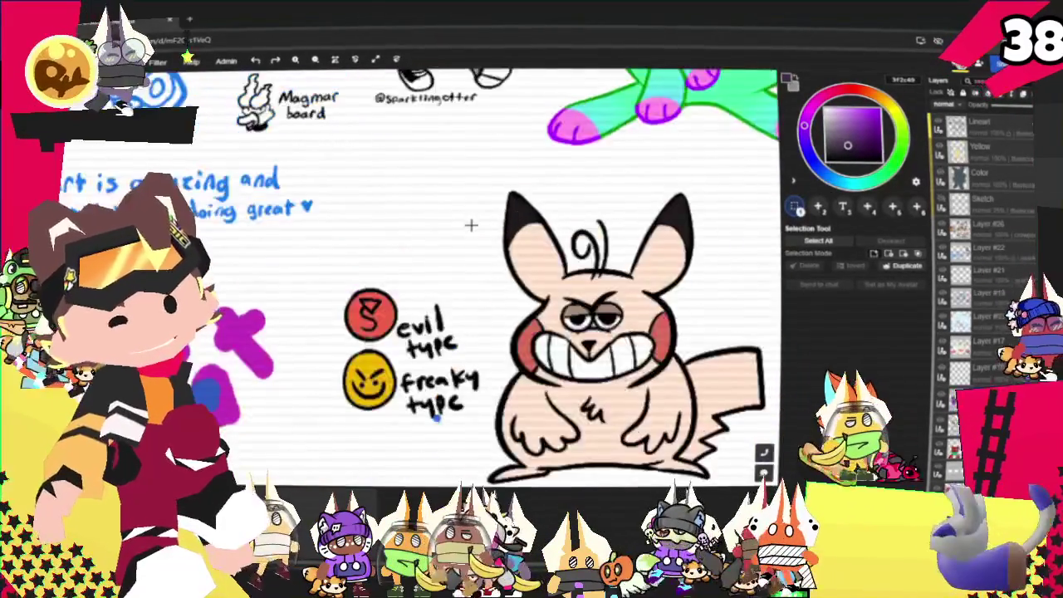
{"action": "scroll", "coordinate": [449, 244], "scroll_direction": "down", "scroll_amount": 2}
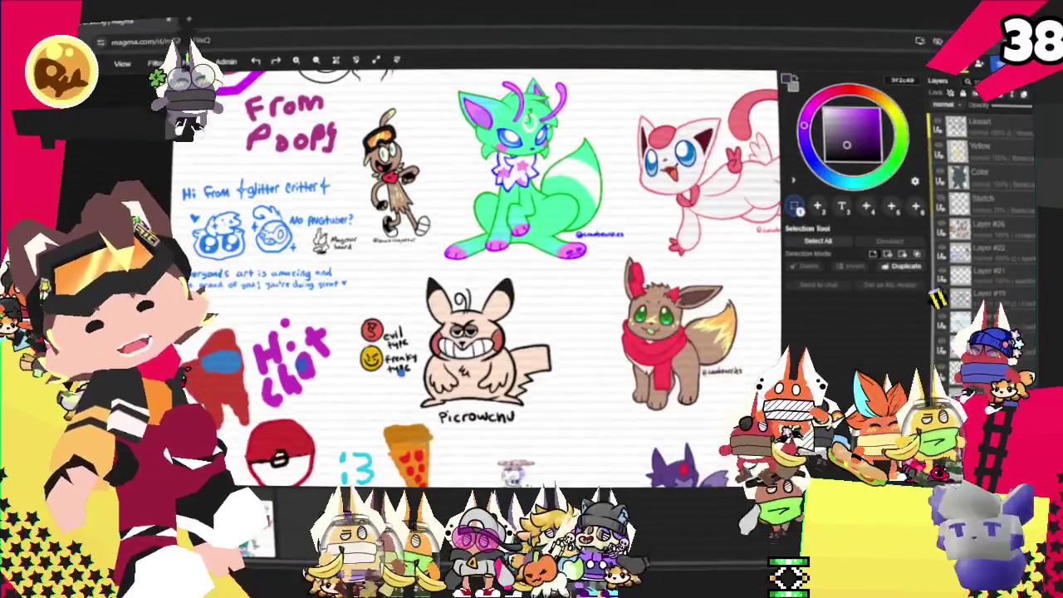
{"action": "scroll", "coordinate": [457, 249], "scroll_direction": "up", "scroll_amount": 1}
{"action": "scroll", "coordinate": [341, 238], "scroll_direction": "up", "scroll_amount": 1}
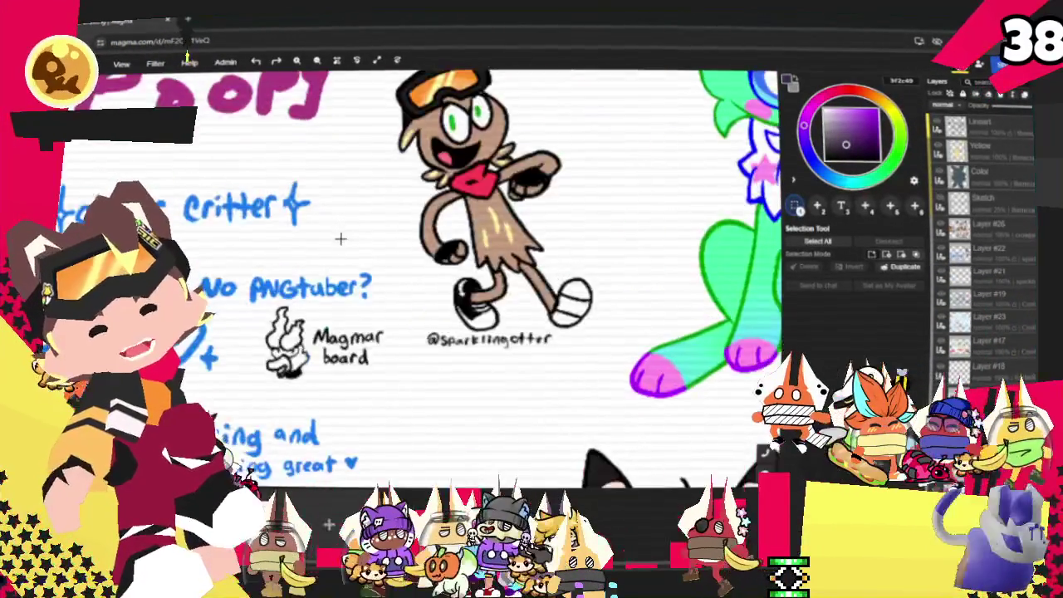
{"action": "scroll", "coordinate": [341, 237], "scroll_direction": "down", "scroll_amount": 2}
{"action": "scroll", "coordinate": [341, 238], "scroll_direction": "down", "scroll_amount": 1}
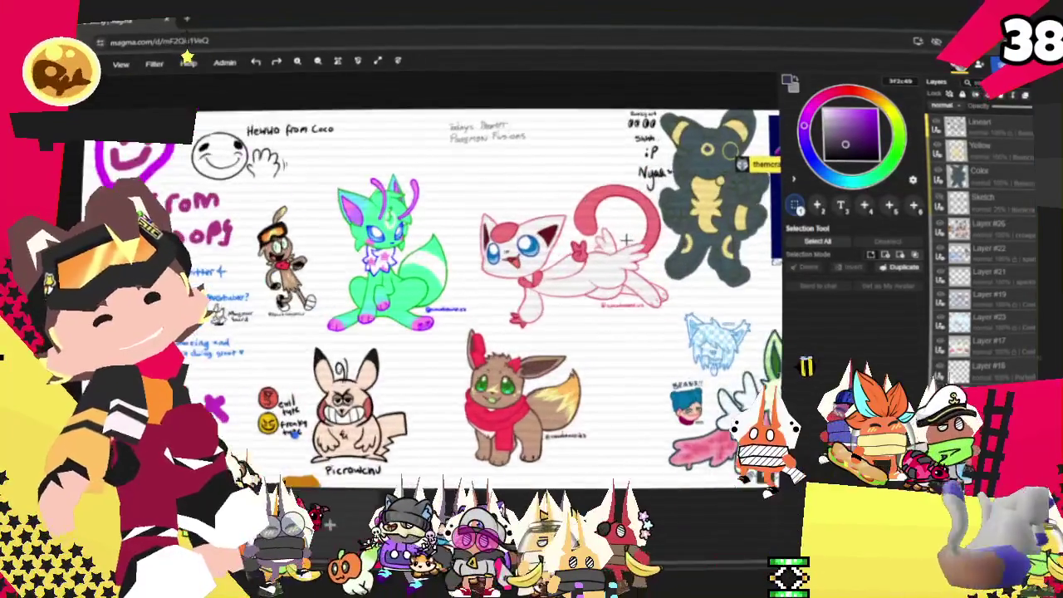
{"action": "scroll", "coordinate": [627, 240], "scroll_direction": "up", "scroll_amount": 2}
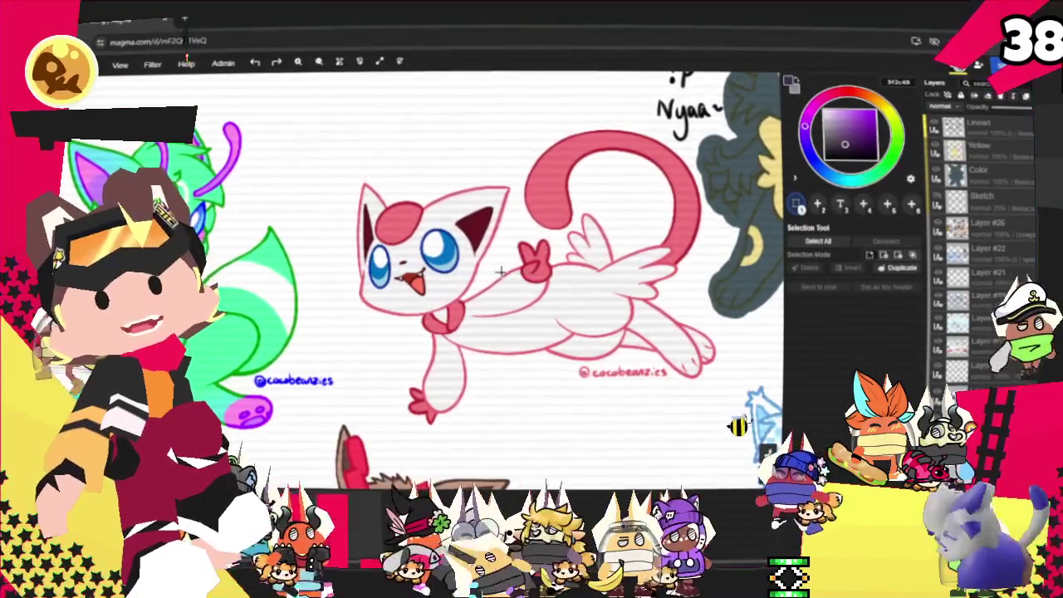
{"action": "scroll", "coordinate": [428, 261], "scroll_direction": "down", "scroll_amount": 2}
{"action": "scroll", "coordinate": [422, 259], "scroll_direction": "down", "scroll_amount": 2}
{"action": "scroll", "coordinate": [465, 274], "scroll_direction": "down", "scroll_amount": 1}
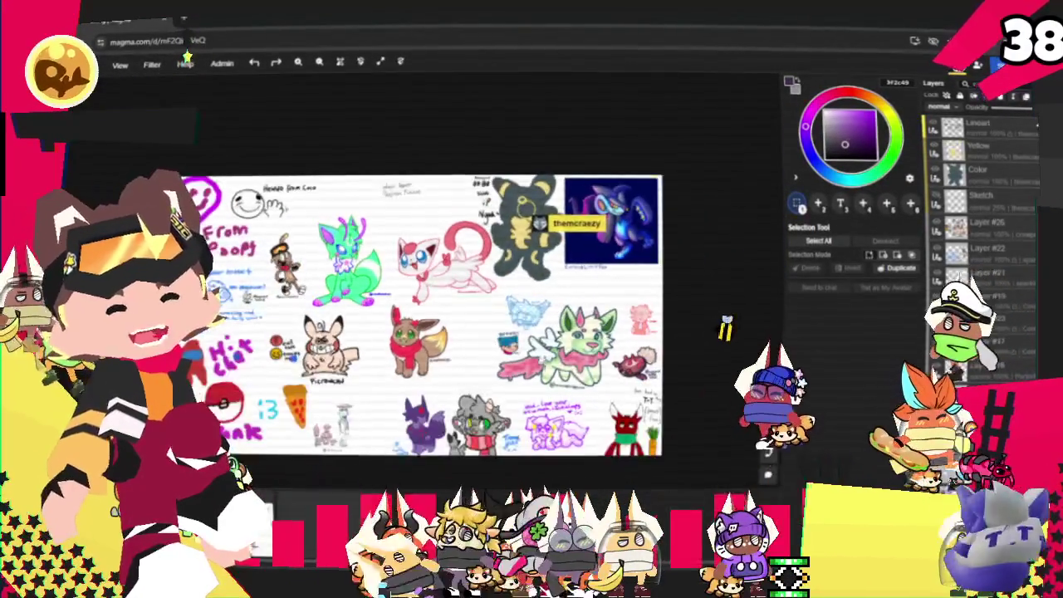
{"action": "scroll", "coordinate": [515, 287], "scroll_direction": "up", "scroll_amount": 2}
{"action": "scroll", "coordinate": [547, 294], "scroll_direction": "up", "scroll_amount": 1}
{"action": "scroll", "coordinate": [545, 294], "scroll_direction": "up", "scroll_amount": 1}
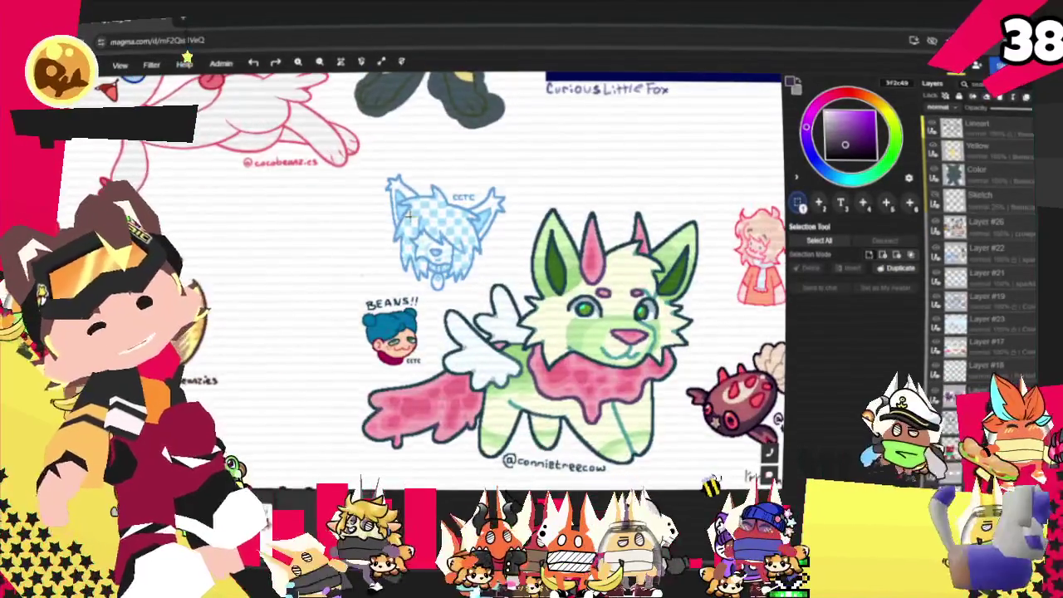
{"action": "scroll", "coordinate": [532, 290], "scroll_direction": "down", "scroll_amount": 3}
{"action": "scroll", "coordinate": [515, 282], "scroll_direction": "up", "scroll_amount": 2}
{"action": "scroll", "coordinate": [419, 316], "scroll_direction": "up", "scroll_amount": 2}
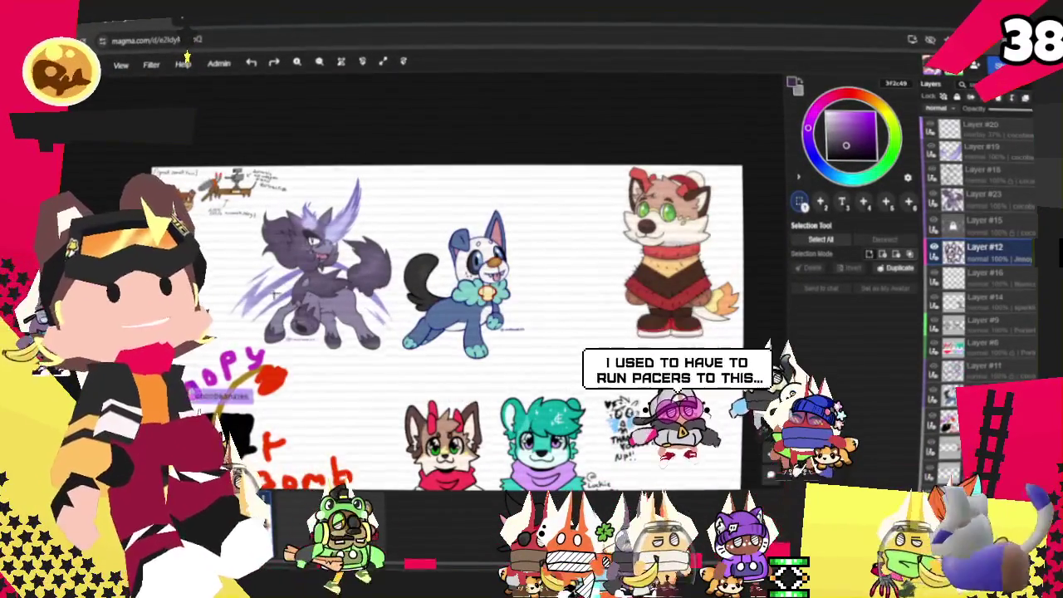
{"action": "scroll", "coordinate": [275, 291], "scroll_direction": "down", "scroll_amount": 2}
{"action": "scroll", "coordinate": [511, 287], "scroll_direction": "up", "scroll_amount": 2}
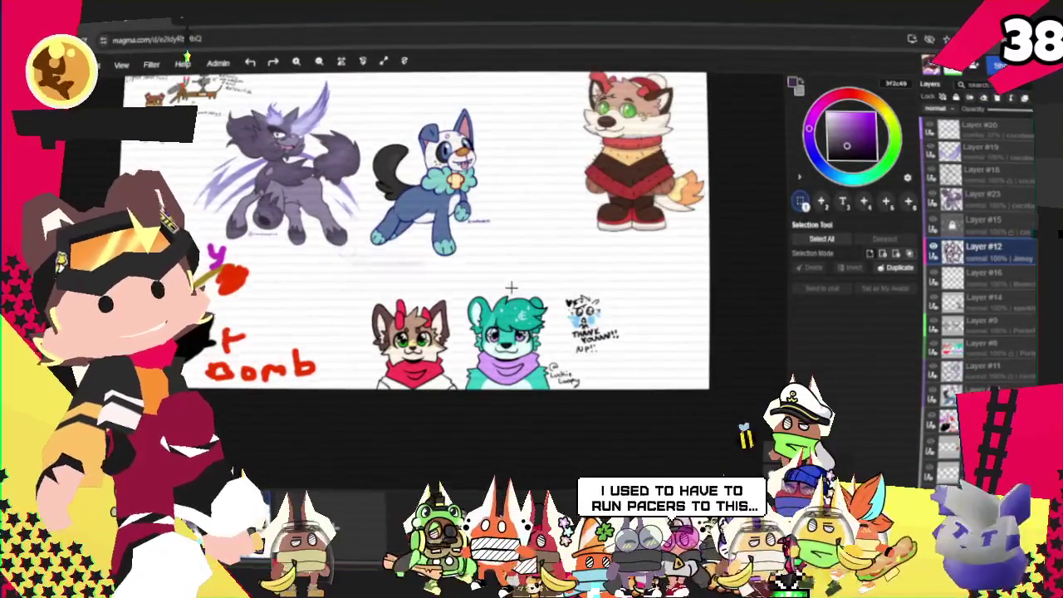
{"action": "scroll", "coordinate": [511, 287], "scroll_direction": "down", "scroll_amount": 1}
{"action": "scroll", "coordinate": [465, 249], "scroll_direction": "up", "scroll_amount": 2}
{"action": "scroll", "coordinate": [420, 218], "scroll_direction": "up", "scroll_amount": 2}
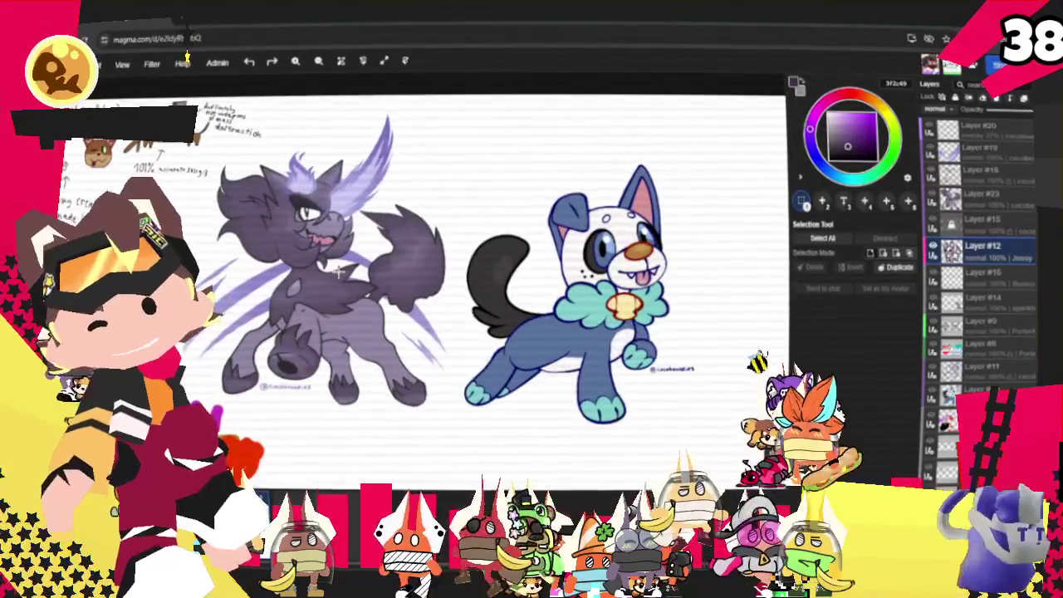
{"action": "scroll", "coordinate": [339, 271], "scroll_direction": "up", "scroll_amount": 1}
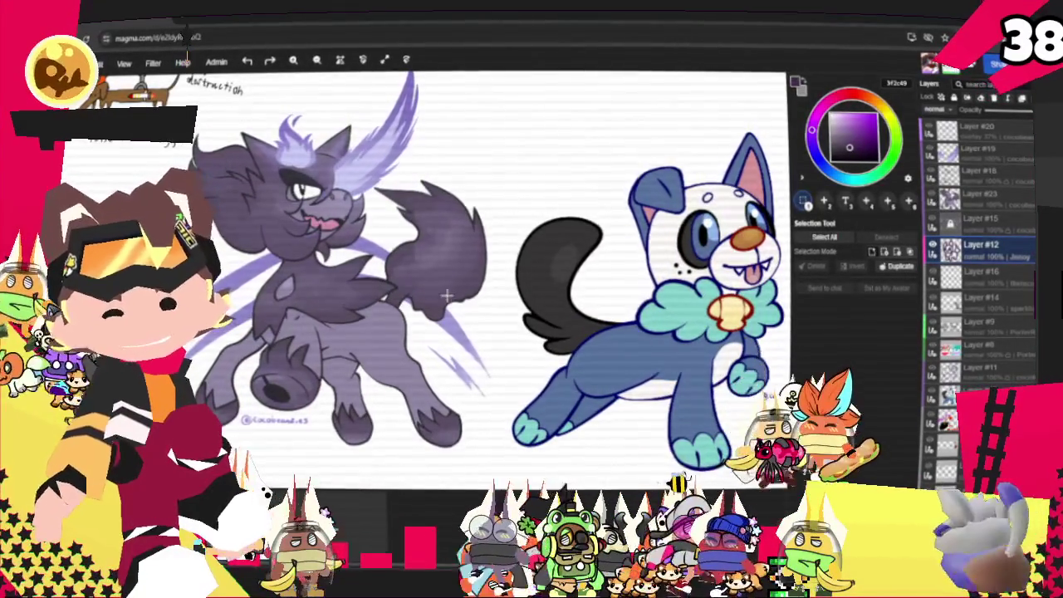
{"action": "scroll", "coordinate": [489, 311], "scroll_direction": "down", "scroll_amount": 1}
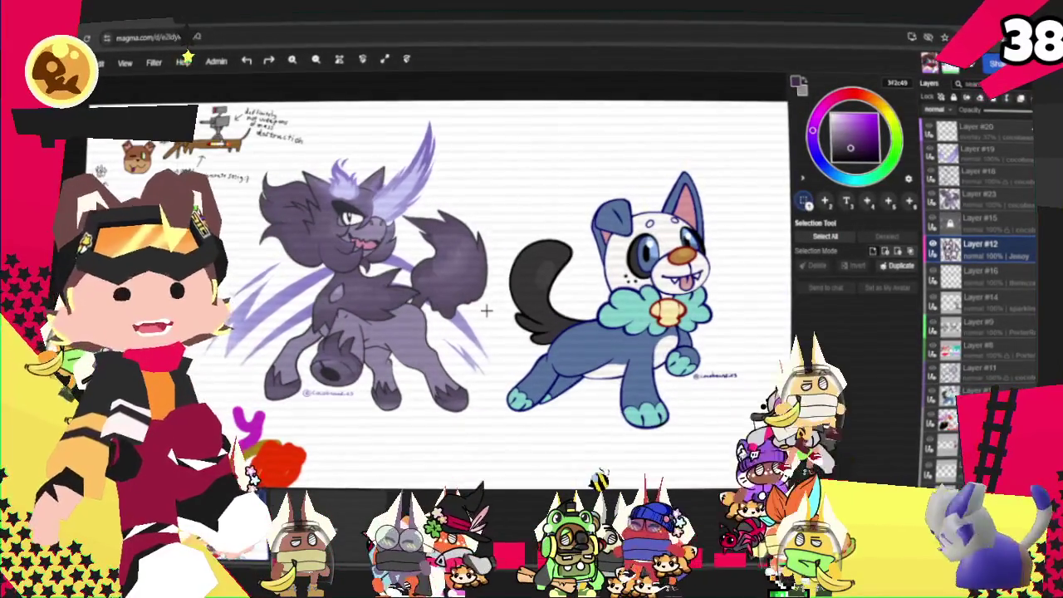
{"action": "scroll", "coordinate": [485, 311], "scroll_direction": "down", "scroll_amount": 2}
{"action": "scroll", "coordinate": [325, 314], "scroll_direction": "down", "scroll_amount": 2}
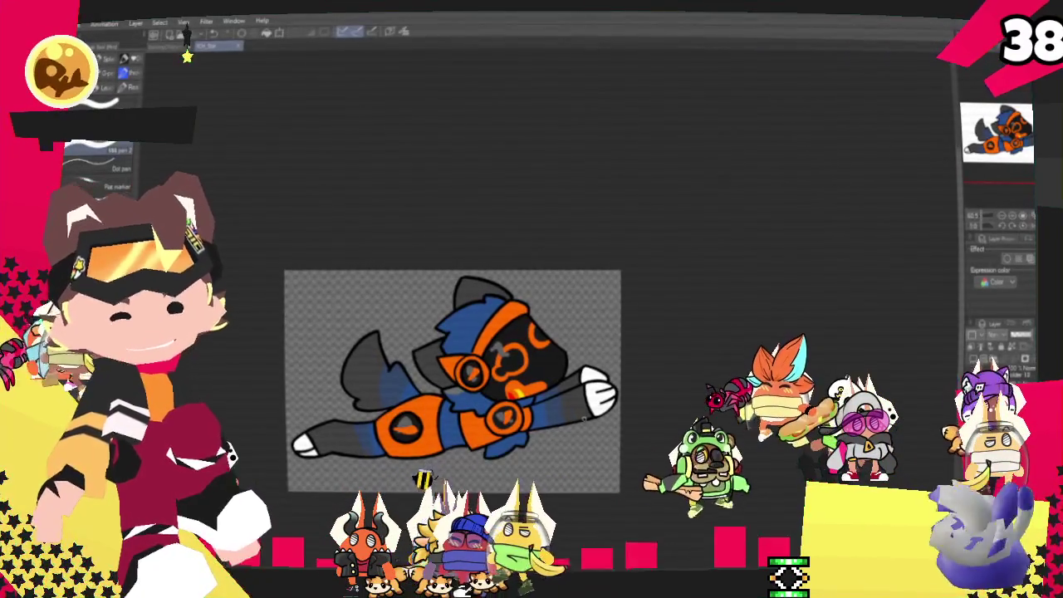
- Zoom and pan onto the flying character, then hide the orange-and-blue coloured layer
{"action": "scroll", "coordinate": [523, 295], "scroll_direction": "up", "scroll_amount": 3}
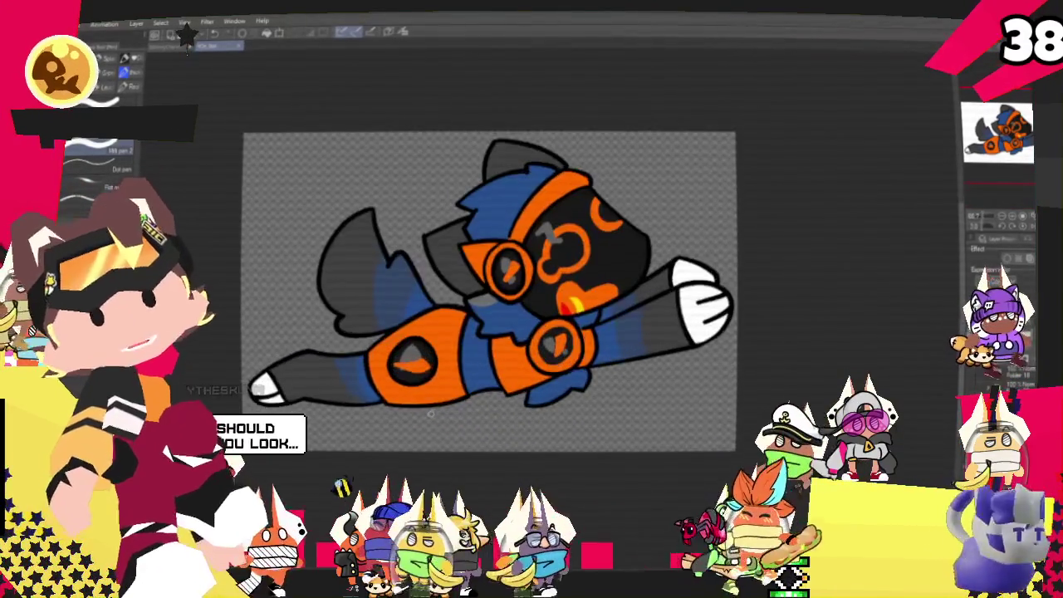
{"action": "scroll", "coordinate": [494, 358], "scroll_direction": "up", "scroll_amount": 2}
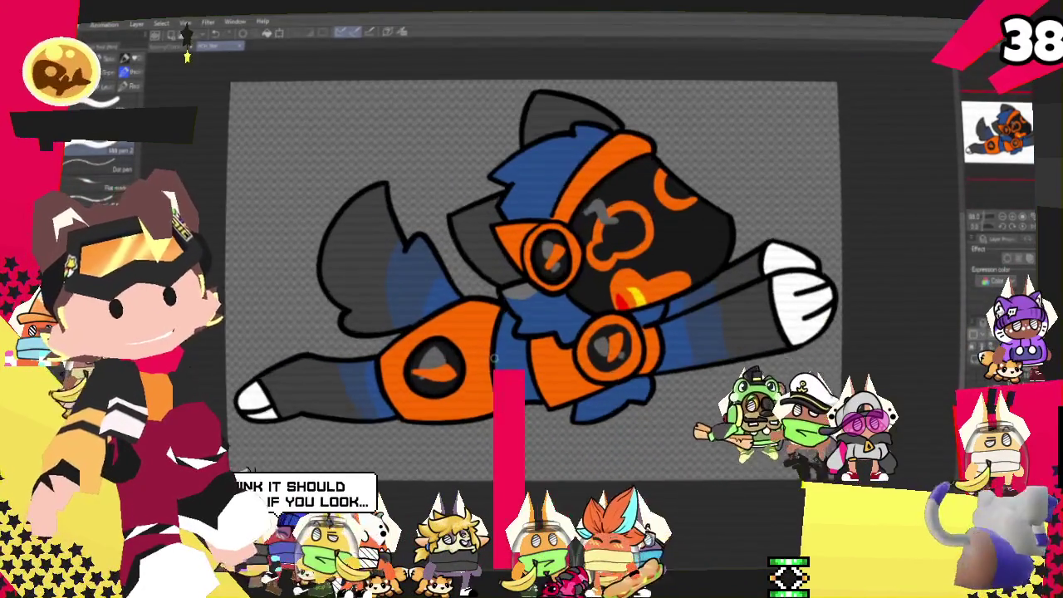
{"action": "scroll", "coordinate": [494, 358], "scroll_direction": "up", "scroll_amount": 1}
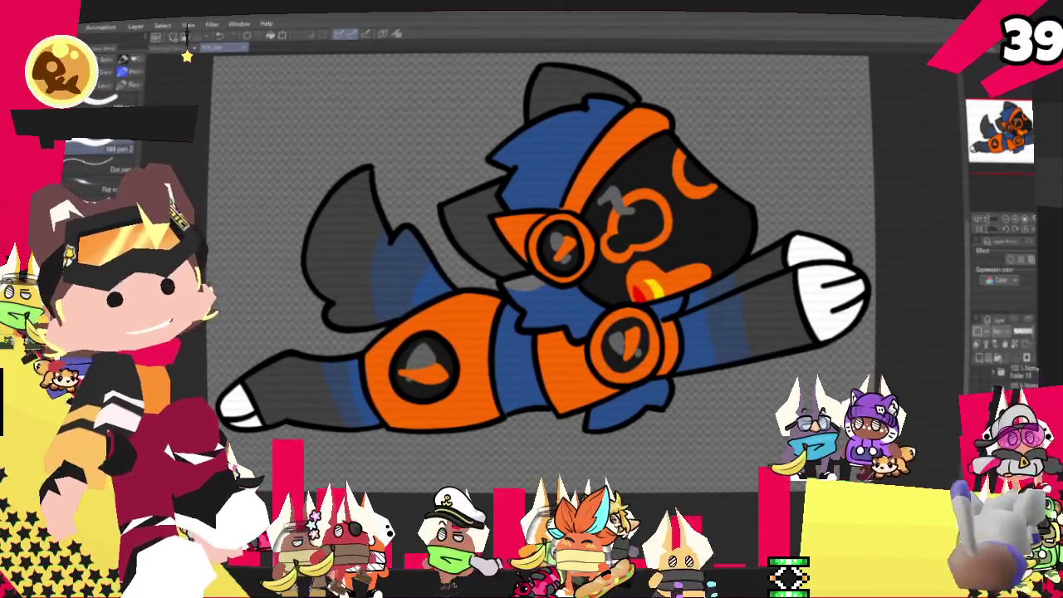
{"action": "mouse_move", "coordinate": [532, 274]}
{"action": "left_mouse_down"}
{"action": "mouse_move", "coordinate": [563, 295]}
{"action": "mouse_move", "coordinate": [505, 295]}
{"action": "left_mouse_up"}
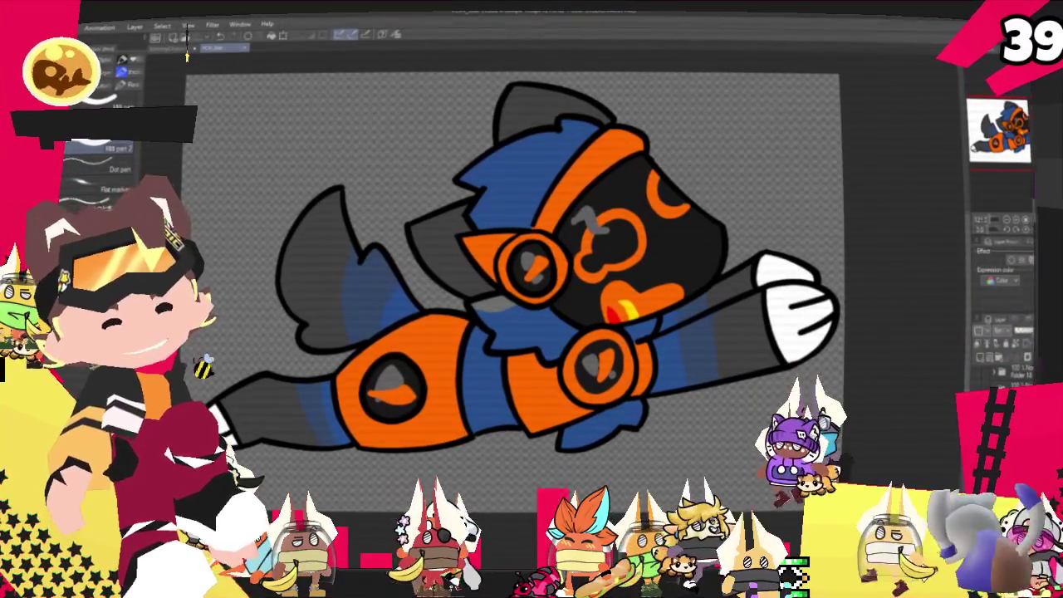
{"action": "left_click", "coordinate": [984, 357]}
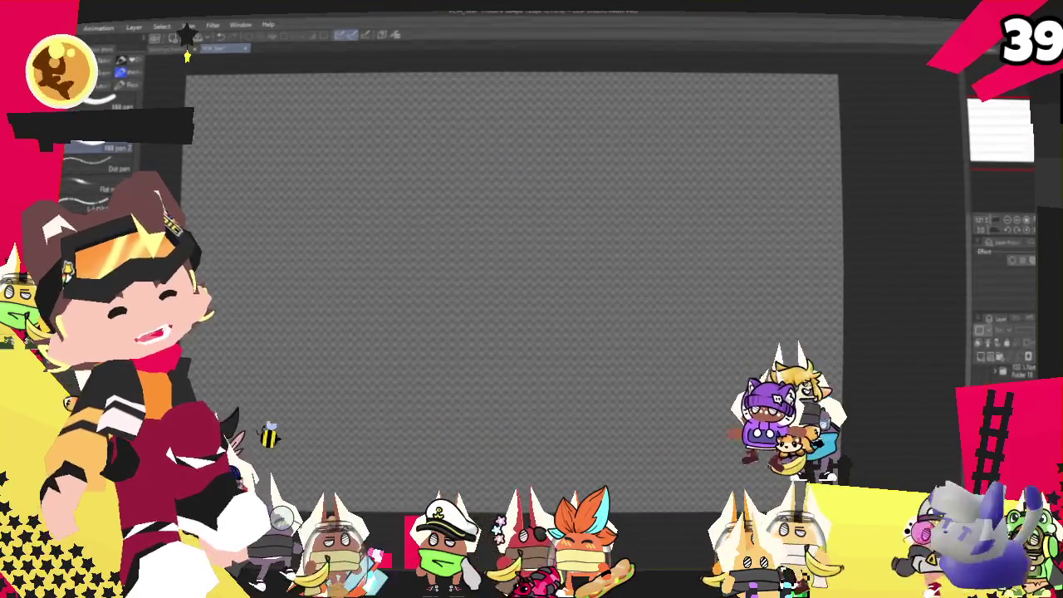
- Show the blue rough sketch layer and select the drawing layer for the head sketch
{"action": "left_click", "coordinate": [1003, 368]}
{"action": "left_click", "coordinate": [981, 359]}
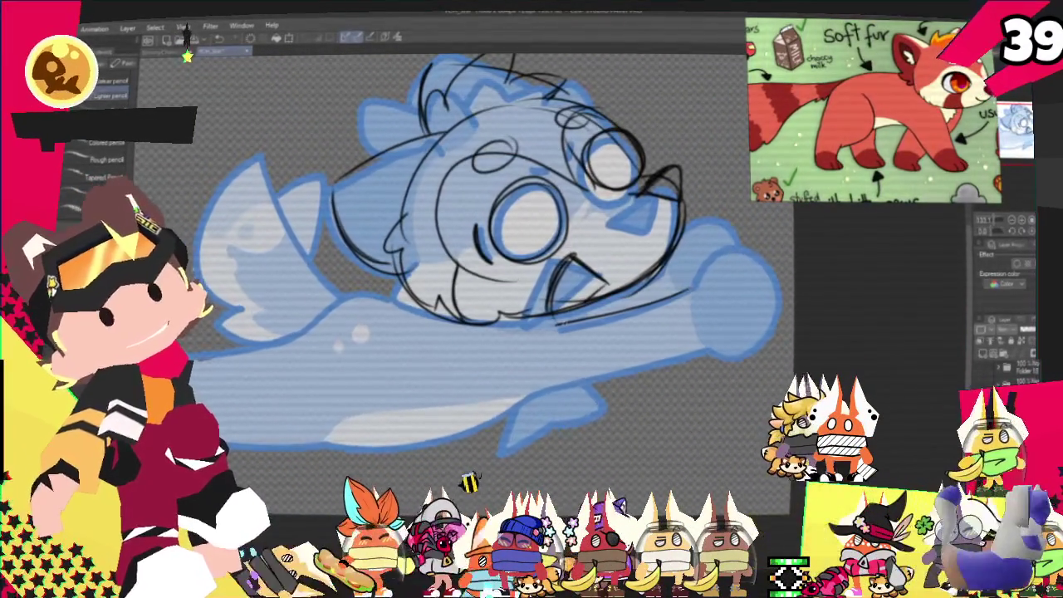
- Sketch a long line from the chin along the outstretched arm, switching between pencil and pen
{"action": "left_click_drag", "start_coordinate": [555, 323], "coordinate": [713, 267]}
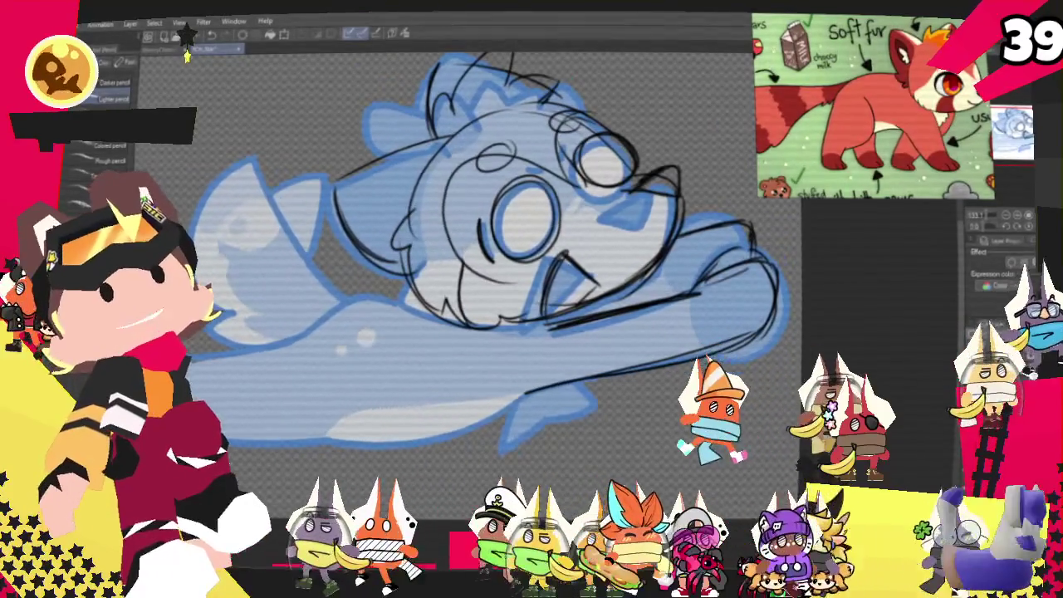
{"action": "key", "text": "p"}
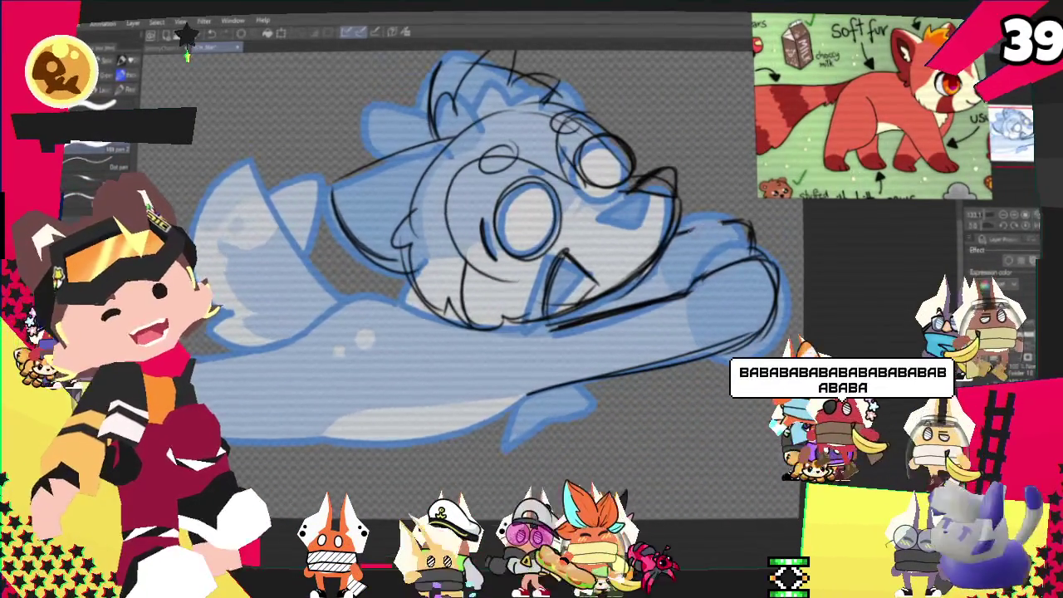
{"action": "key", "text": "p"}
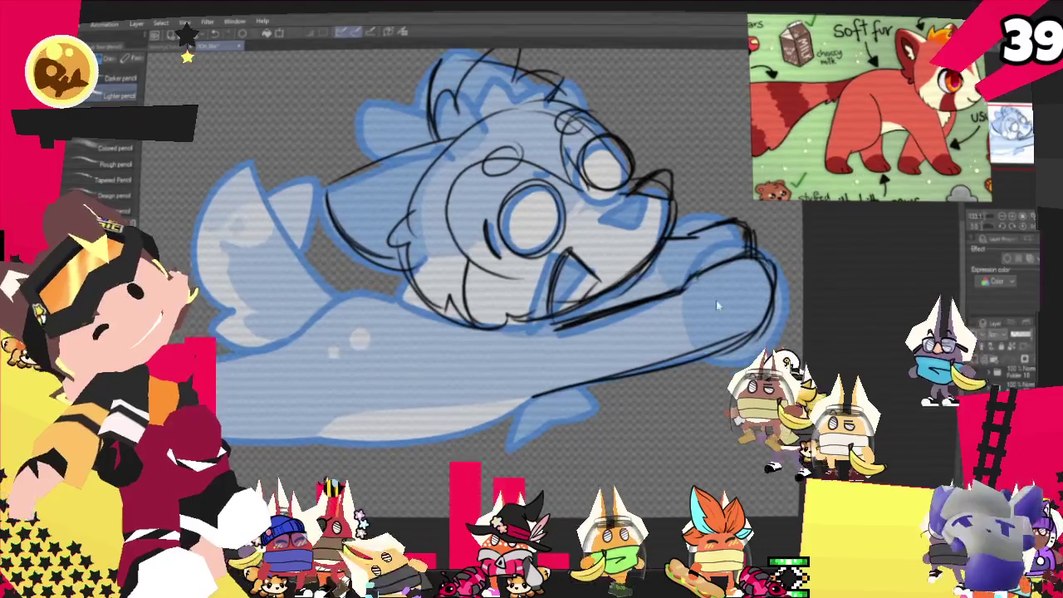
{"action": "key", "text": "p"}
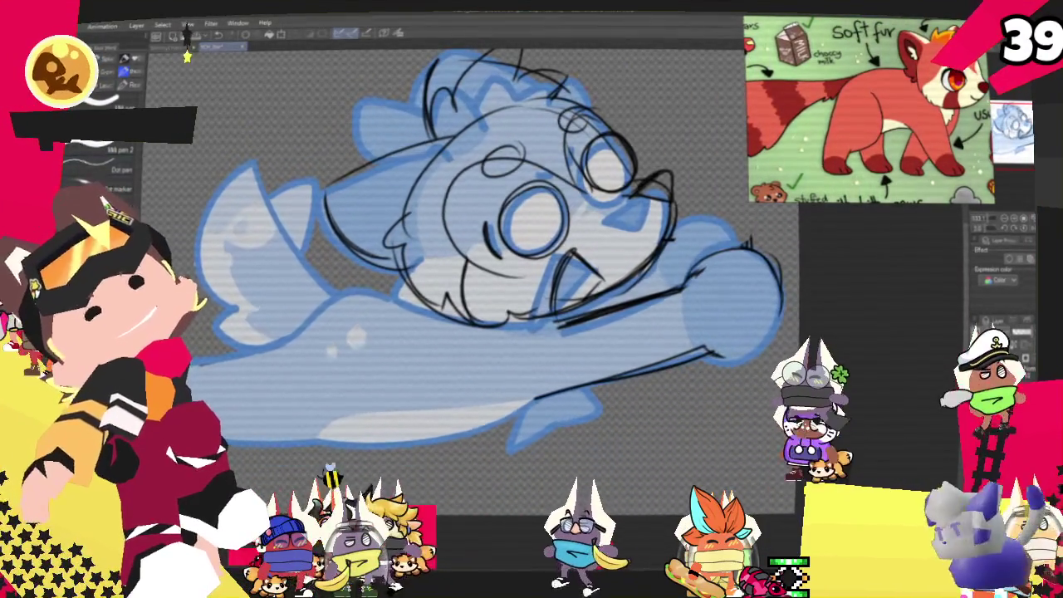
{"action": "key", "text": "p"}
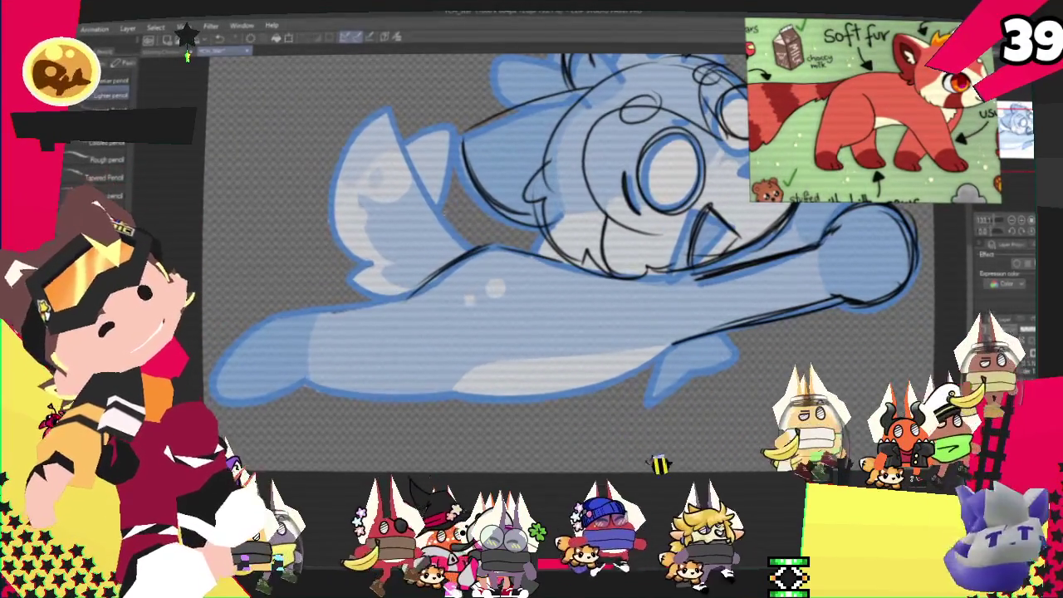
- Sketch ear curves at the head's upper left, then lasso, rotate and nudge the head down-left
{"action": "left_click_drag", "start_coordinate": [355, 90], "coordinate": [478, 245]}
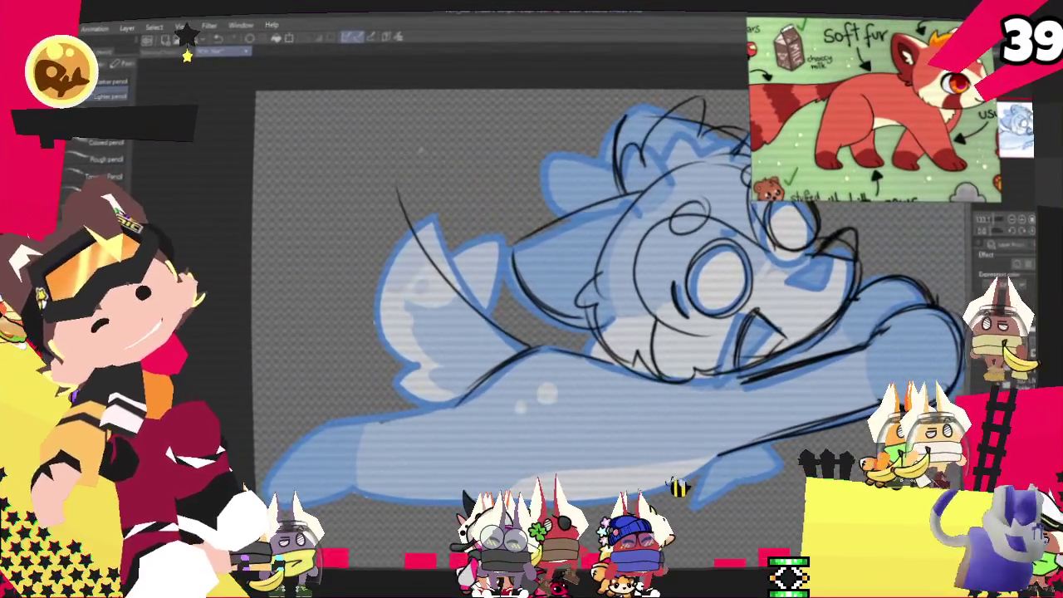
{"action": "left_click_drag", "start_coordinate": [339, 199], "coordinate": [423, 211]}
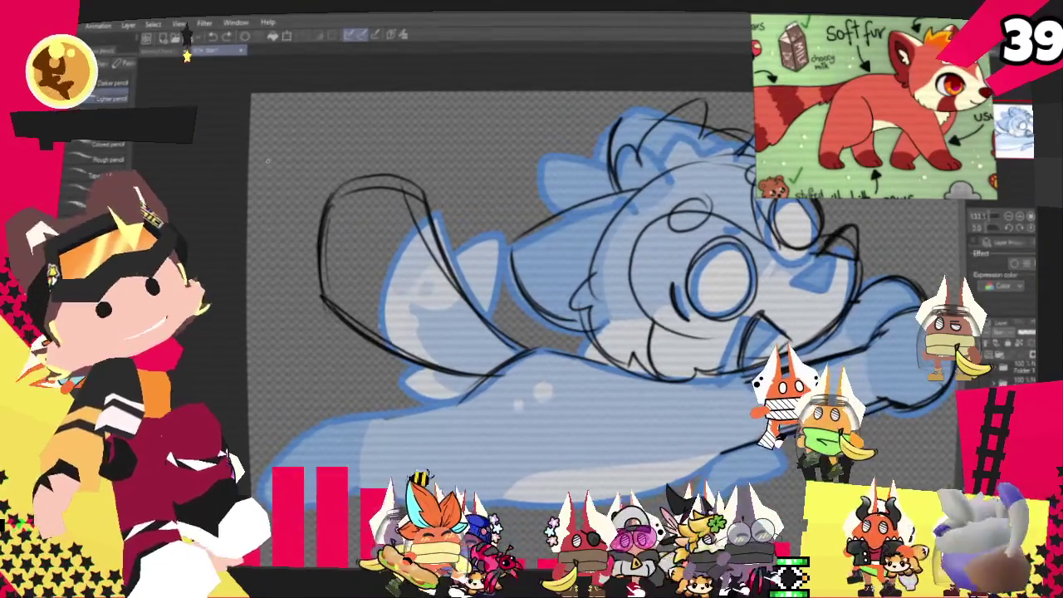
{"action": "key", "text": "m"}
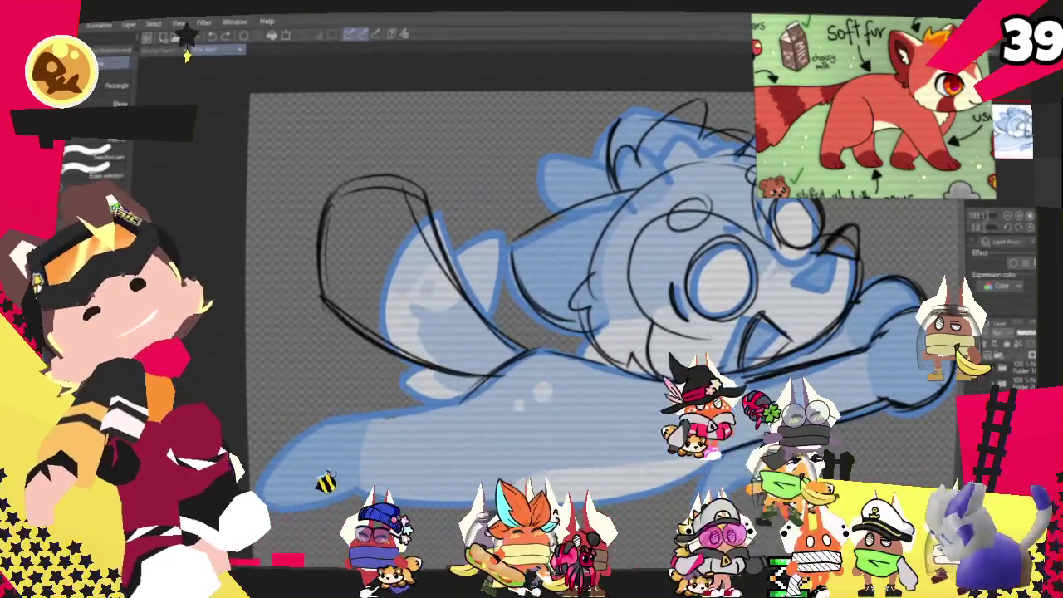
{"action": "left_click_drag", "start_coordinate": [466, 199], "coordinate": [498, 316]}
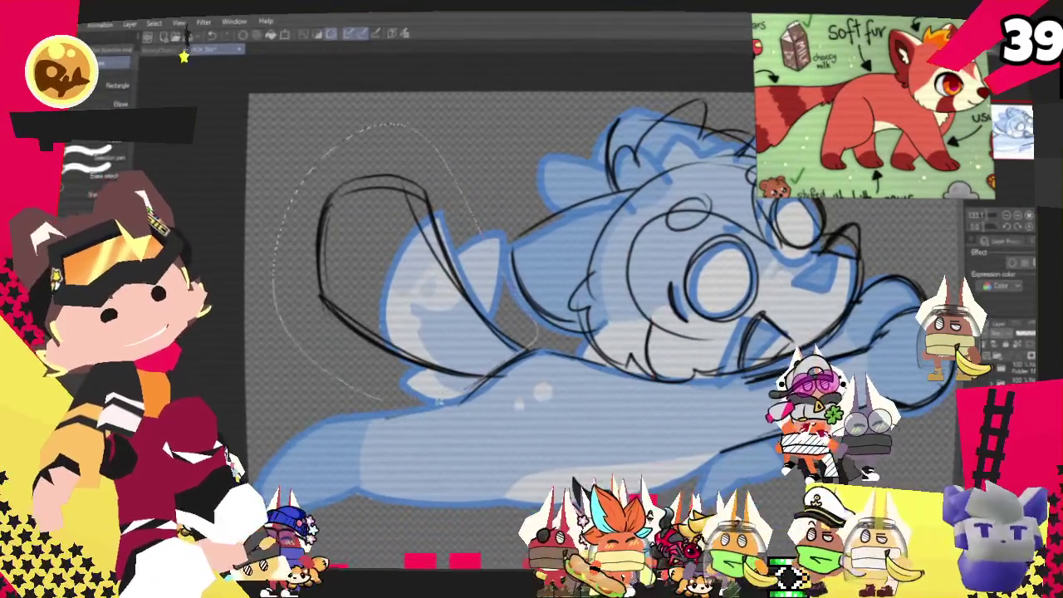
{"action": "key", "text": "ctrl+t"}
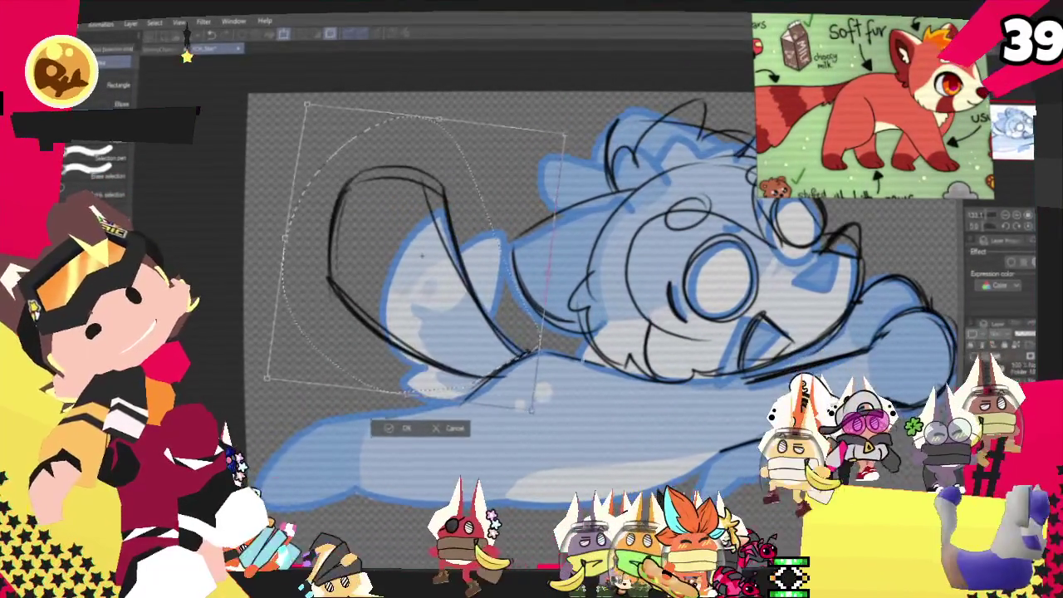
{"action": "left_click_drag", "start_coordinate": [565, 135], "coordinate": [594, 121]}
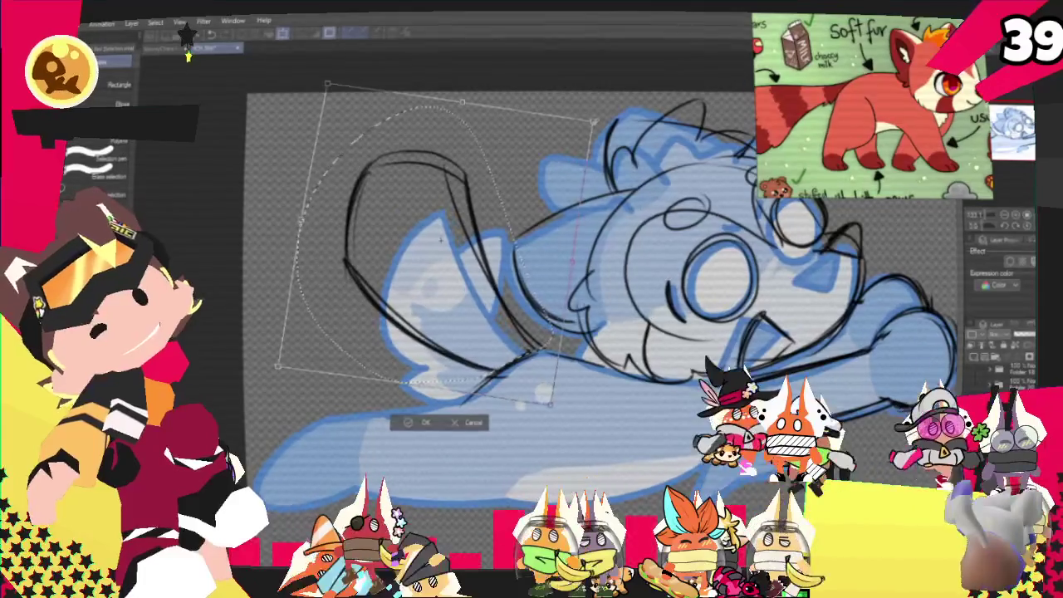
{"action": "left_click_drag", "start_coordinate": [440, 239], "coordinate": [435, 244]}
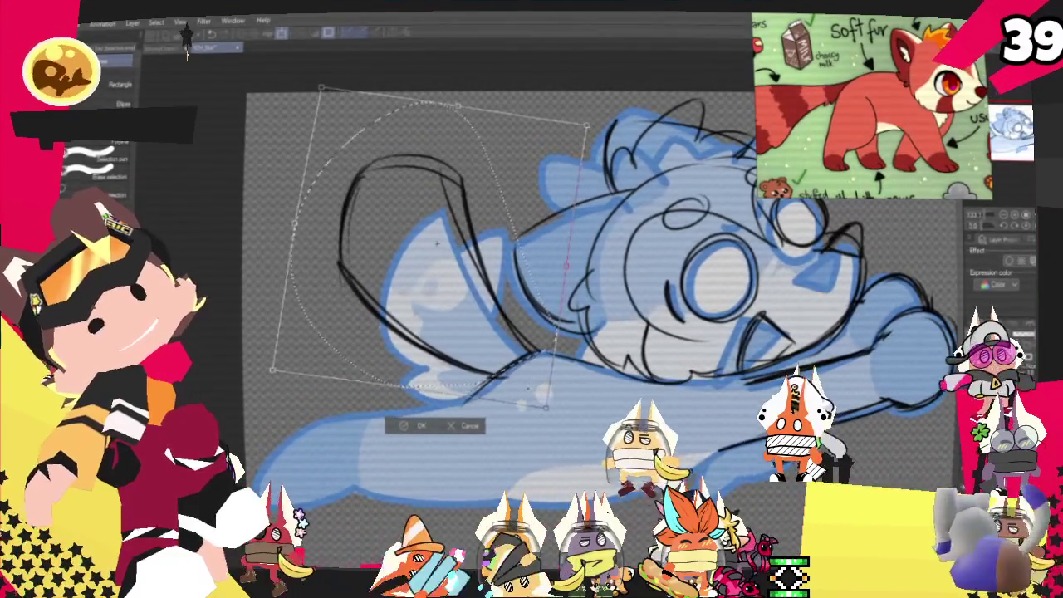
{"action": "left_click", "coordinate": [413, 427]}
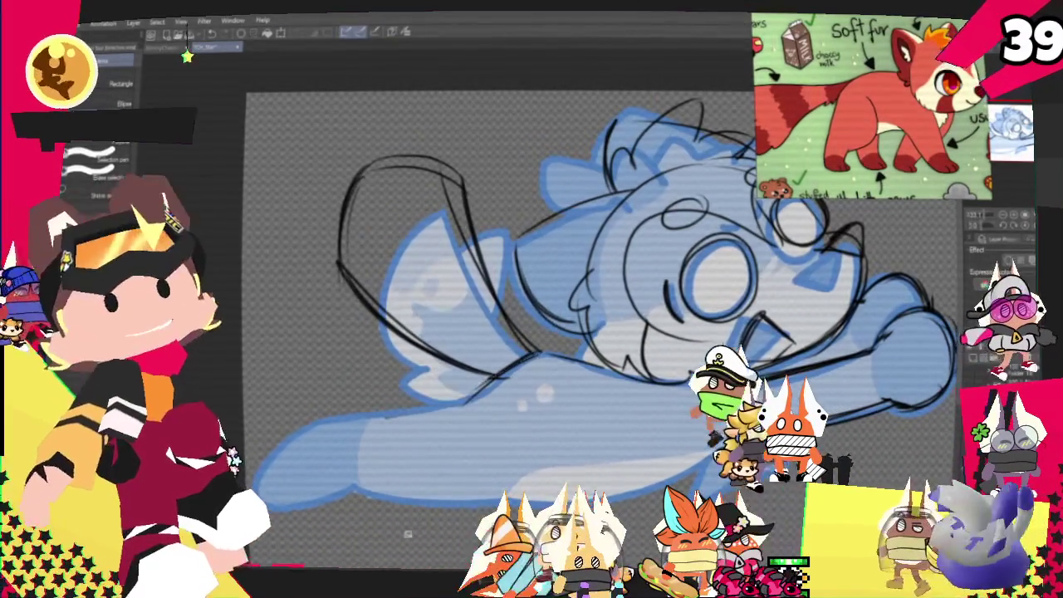
{"action": "key", "text": "p"}
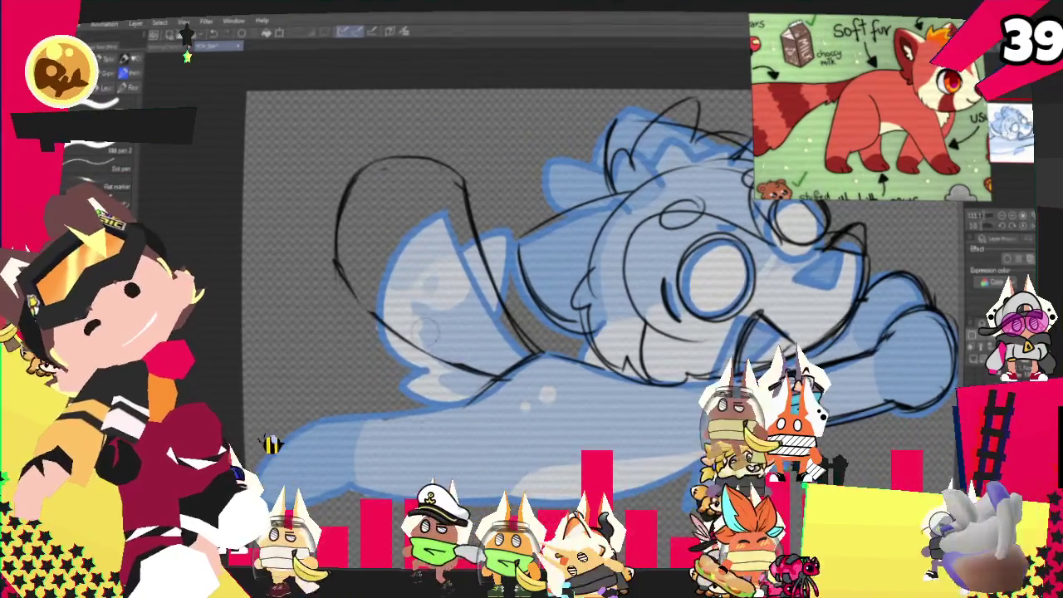
{"action": "key", "text": "p"}
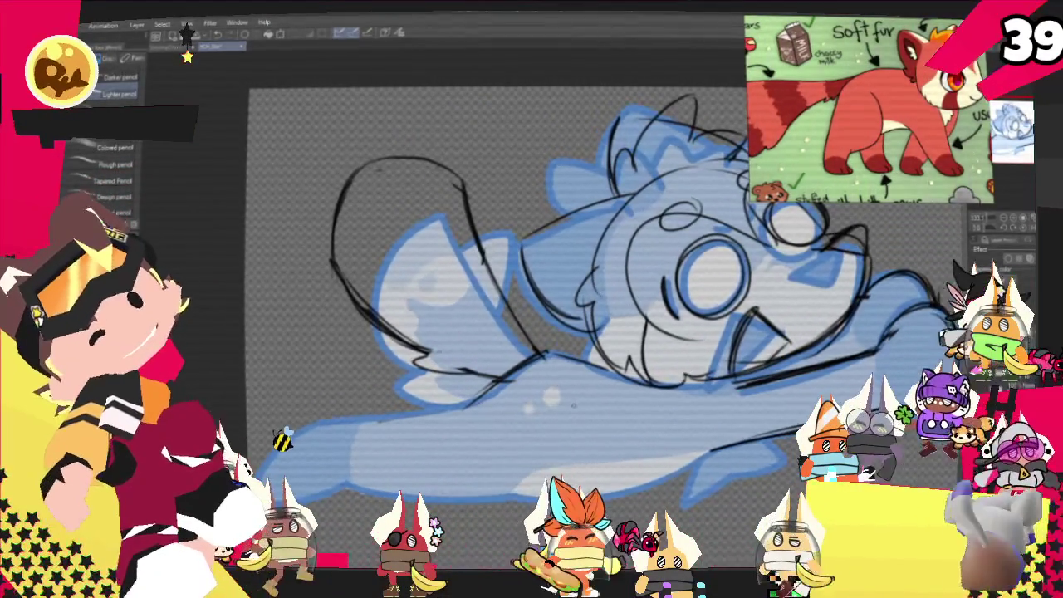
- Trace the lower-left and lower-right edges of the blue body with pencil strokes
{"action": "key", "text": "p"}
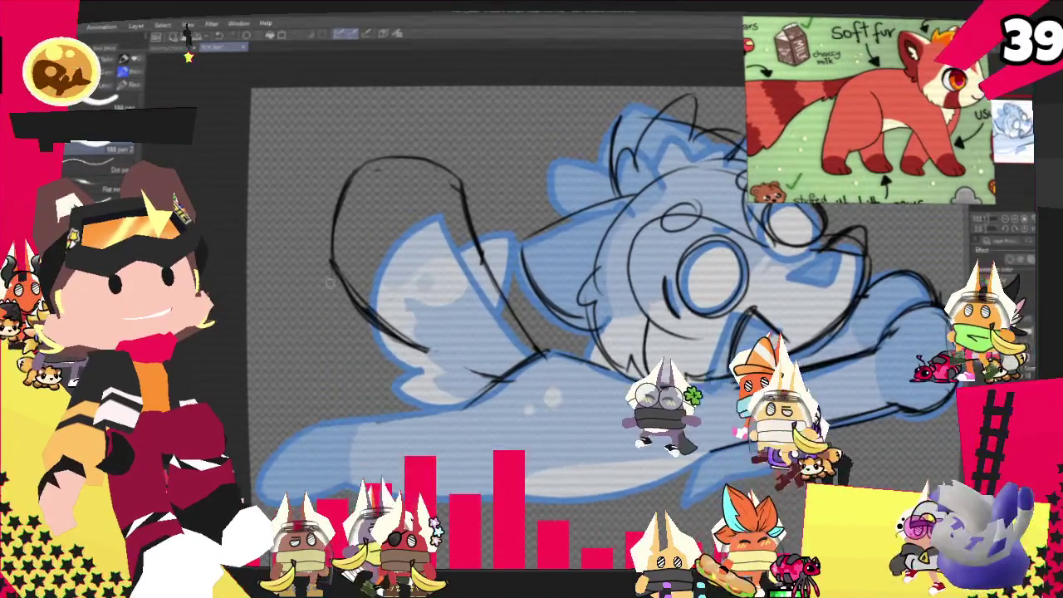
{"action": "key", "text": "p"}
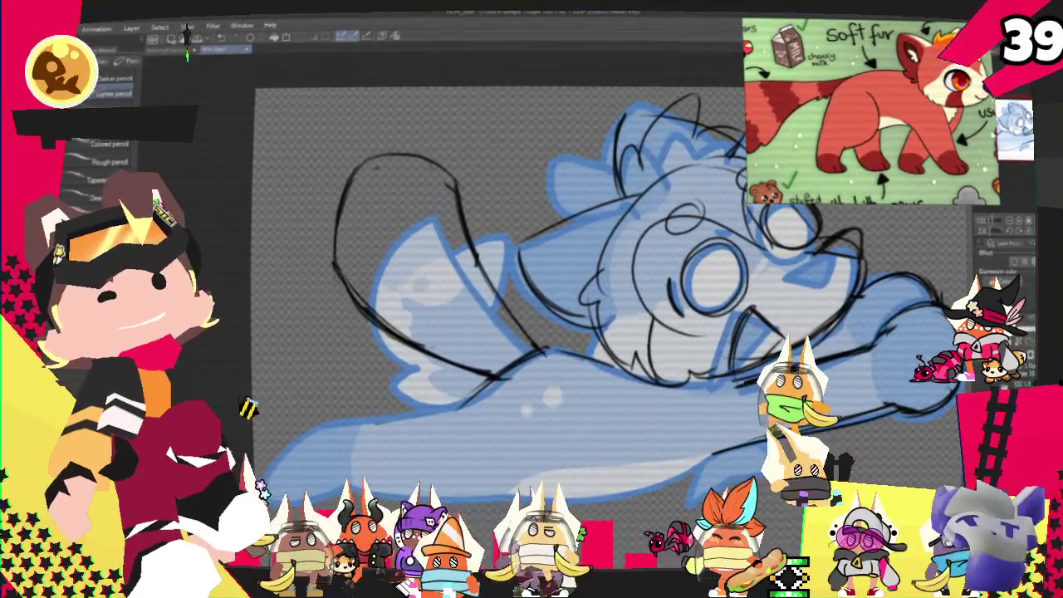
{"action": "left_click_drag", "start_coordinate": [531, 291], "coordinate": [615, 241]}
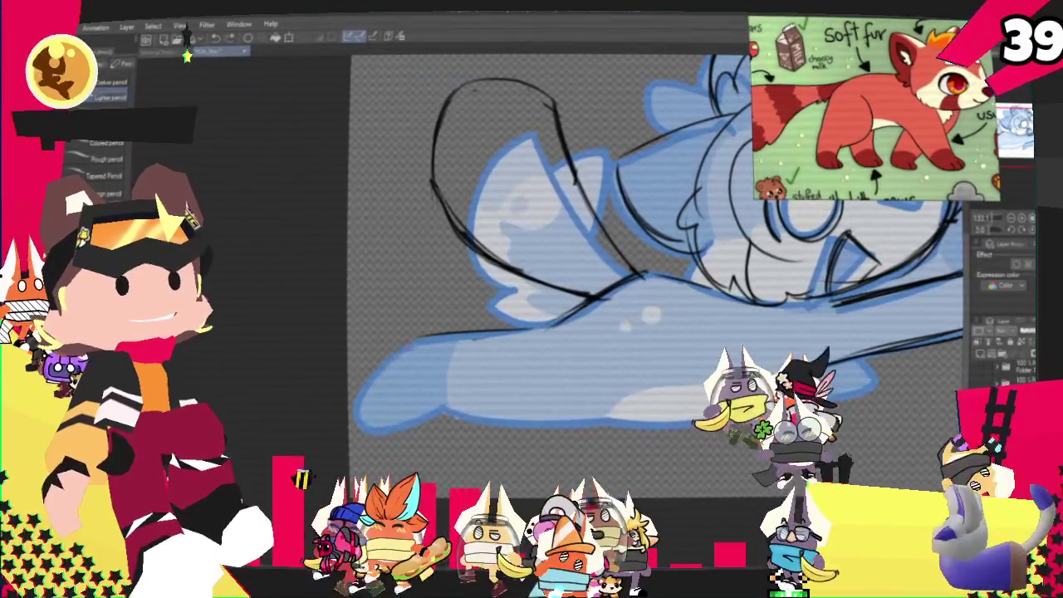
{"action": "left_click_drag", "start_coordinate": [381, 375], "coordinate": [449, 411]}
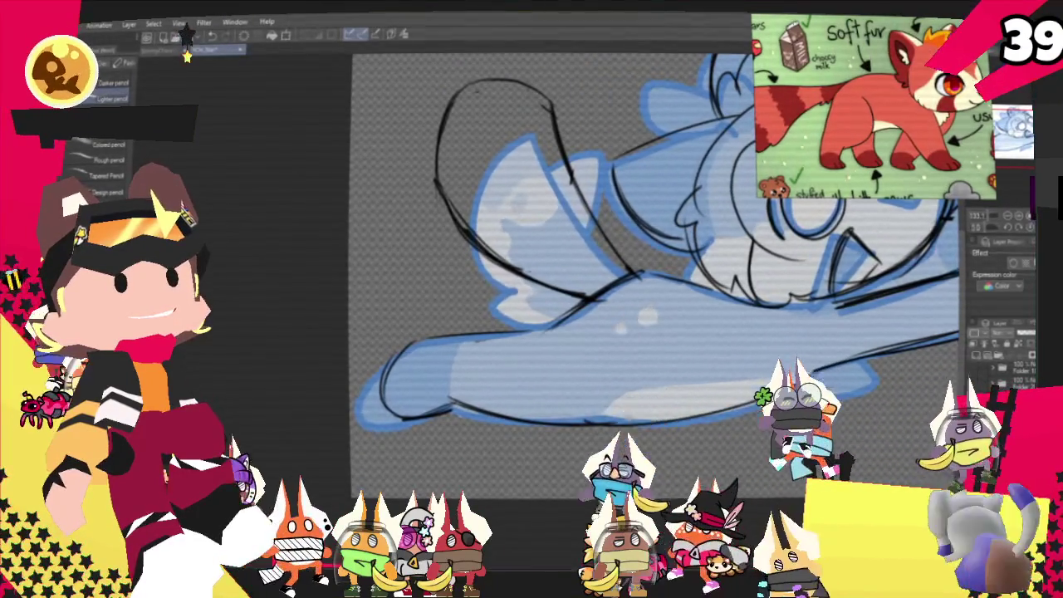
{"action": "left_click_drag", "start_coordinate": [650, 413], "coordinate": [914, 353]}
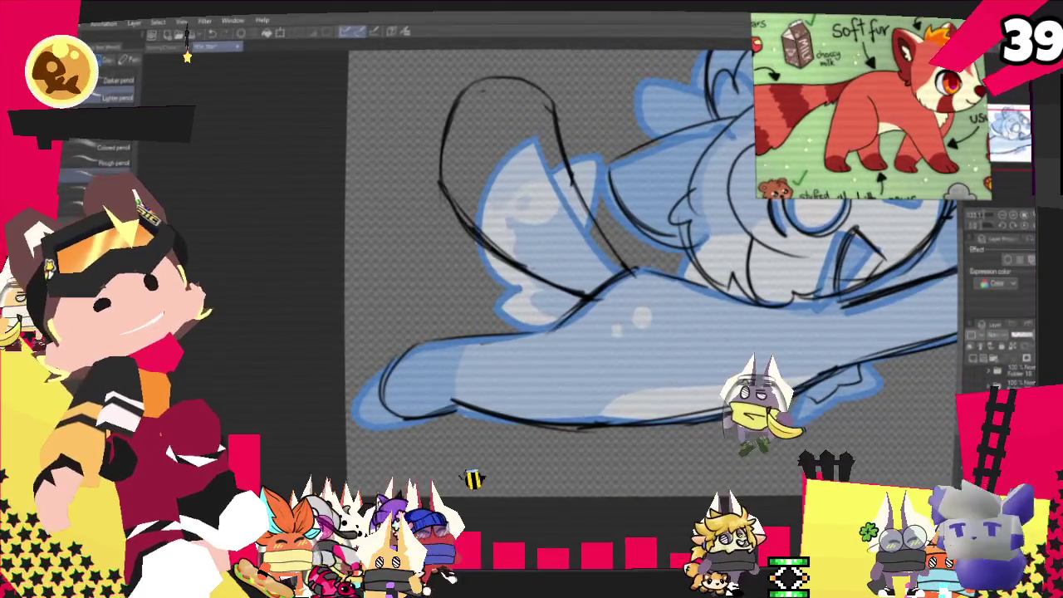
{"action": "key", "text": "p"}
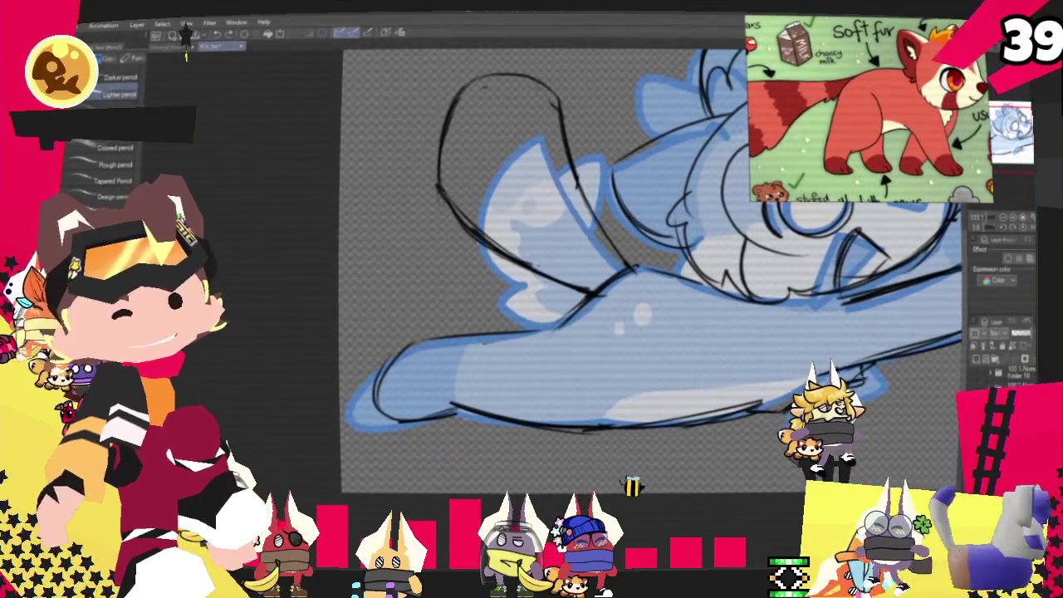
{"action": "left_click_drag", "start_coordinate": [581, 249], "coordinate": [382, 291]}
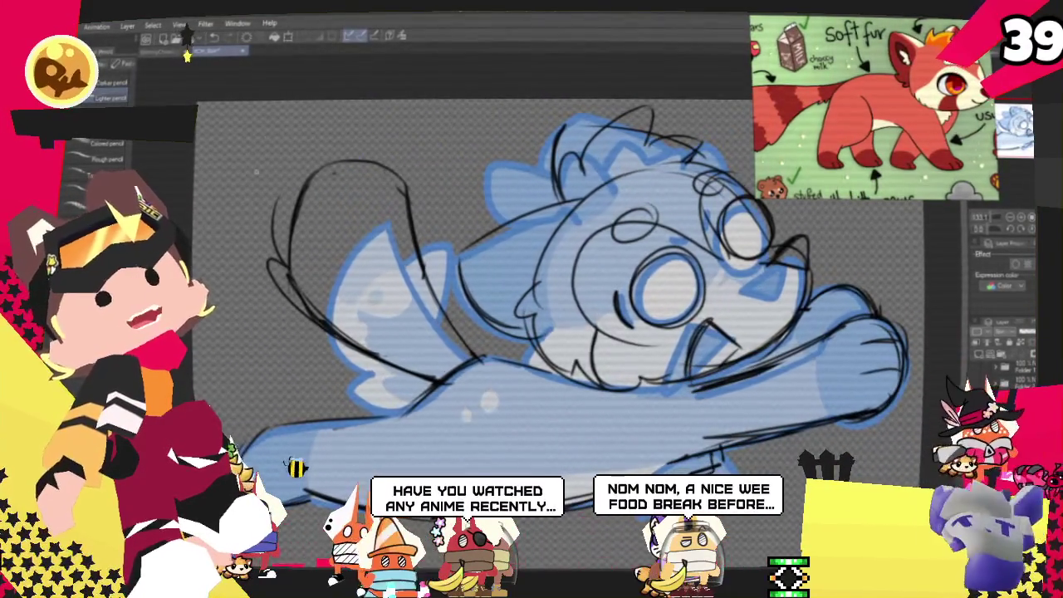
- Add a pencil stroke left of the head and enable Layer Color to tint the sketch blue
{"action": "left_click_drag", "start_coordinate": [302, 135], "coordinate": [263, 213]}
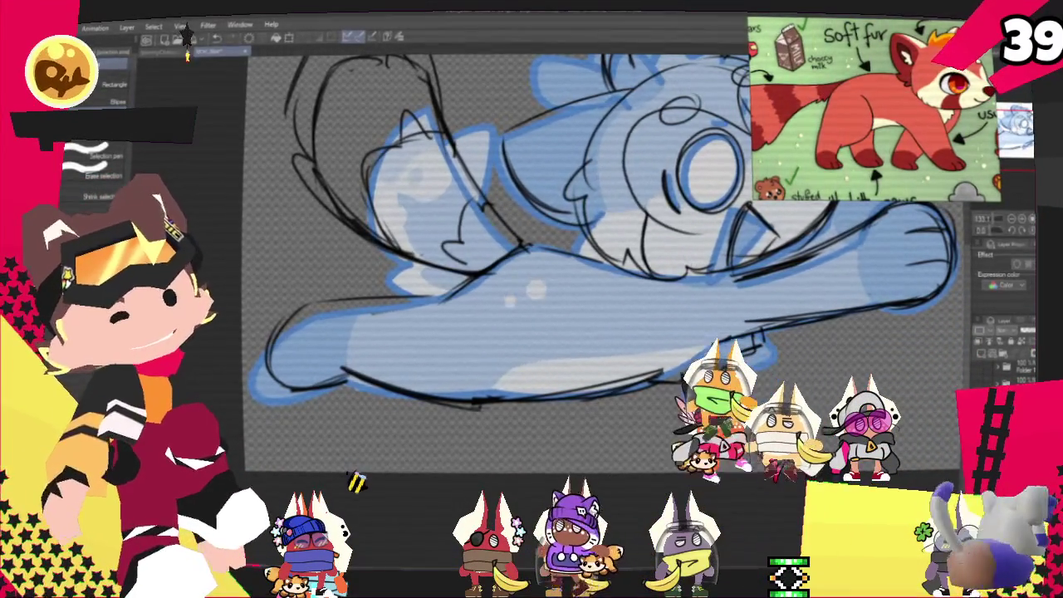
{"action": "left_click", "coordinate": [1030, 255]}
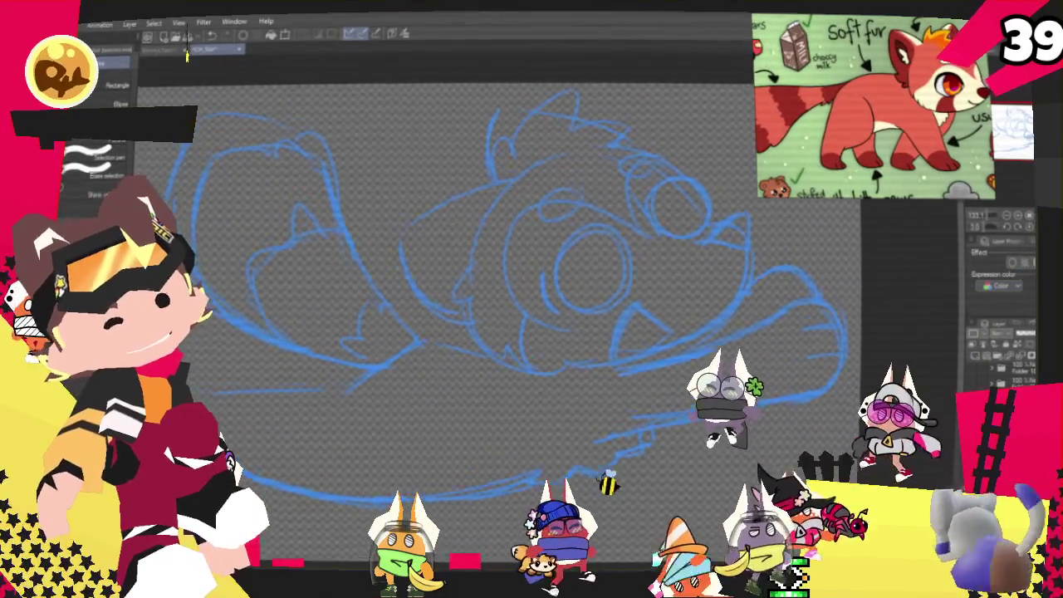
- With the G-pen, ink the bold lower curve of the head, redoing strokes until it looks right
{"action": "key", "text": "p"}
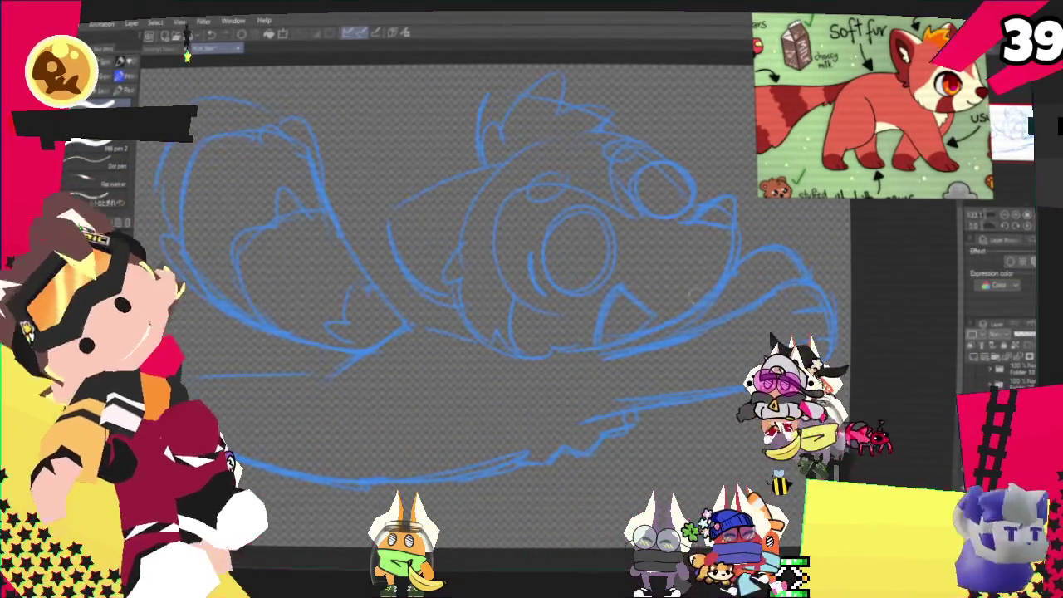
{"action": "left_click_drag", "start_coordinate": [713, 193], "coordinate": [666, 242]}
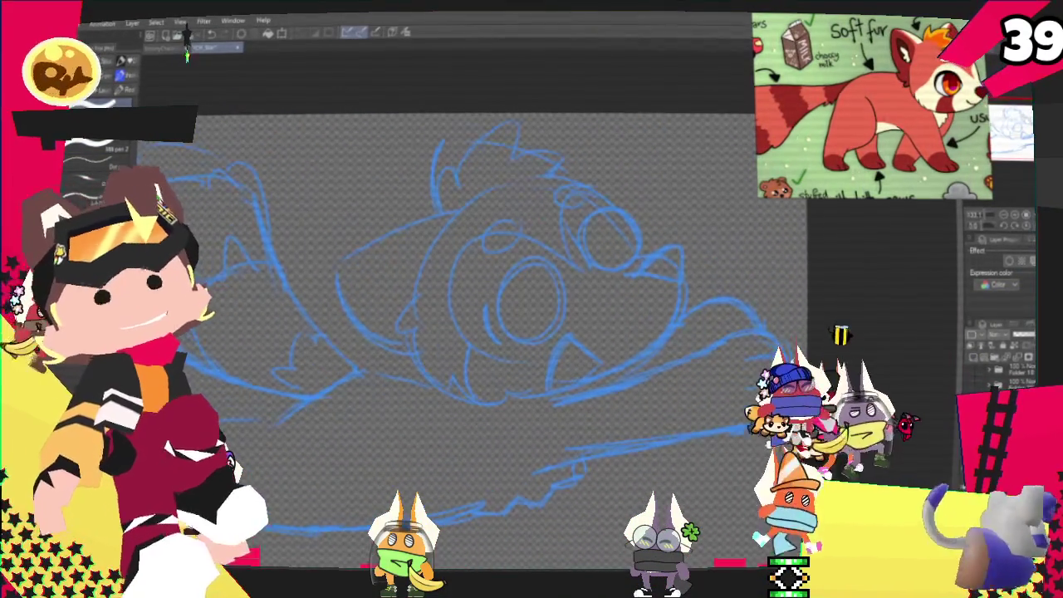
{"action": "mouse_move", "coordinate": [589, 190]}
{"action": "left_mouse_down"}
{"action": "mouse_move", "coordinate": [640, 249]}
{"action": "mouse_move", "coordinate": [582, 208]}
{"action": "mouse_move", "coordinate": [673, 261]}
{"action": "mouse_move", "coordinate": [502, 397]}
{"action": "left_mouse_up"}
{"action": "key", "text": "ctrl+z"}
{"action": "key", "text": "ctrl+z"}
{"action": "key", "text": "ctrl+z"}
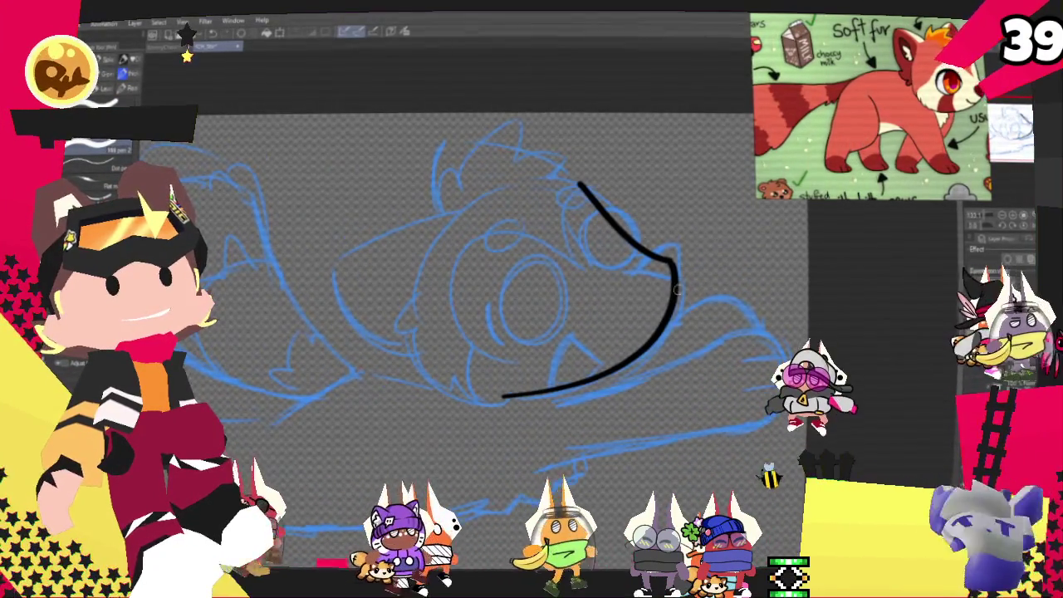
{"action": "key", "text": "ctrl+z"}
{"action": "left_click_drag", "start_coordinate": [673, 264], "coordinate": [541, 394]}
{"action": "key", "text": "ctrl+z"}
{"action": "mouse_move", "coordinate": [669, 264]}
{"action": "left_mouse_down"}
{"action": "mouse_move", "coordinate": [527, 397]}
{"action": "mouse_move", "coordinate": [461, 396]}
{"action": "left_mouse_up"}
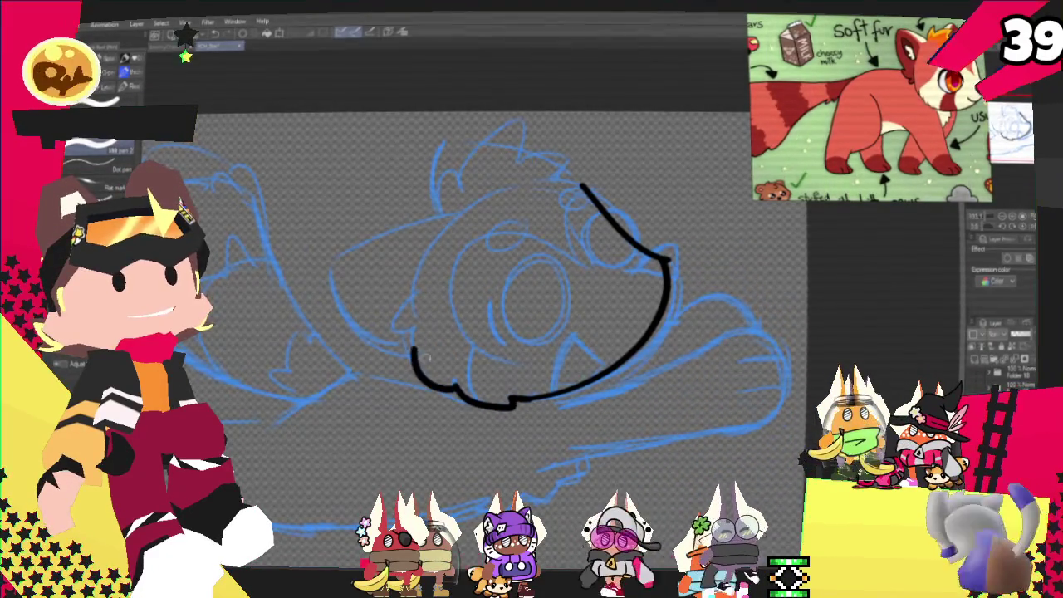
{"action": "left_click_drag", "start_coordinate": [671, 243], "coordinate": [642, 265]}
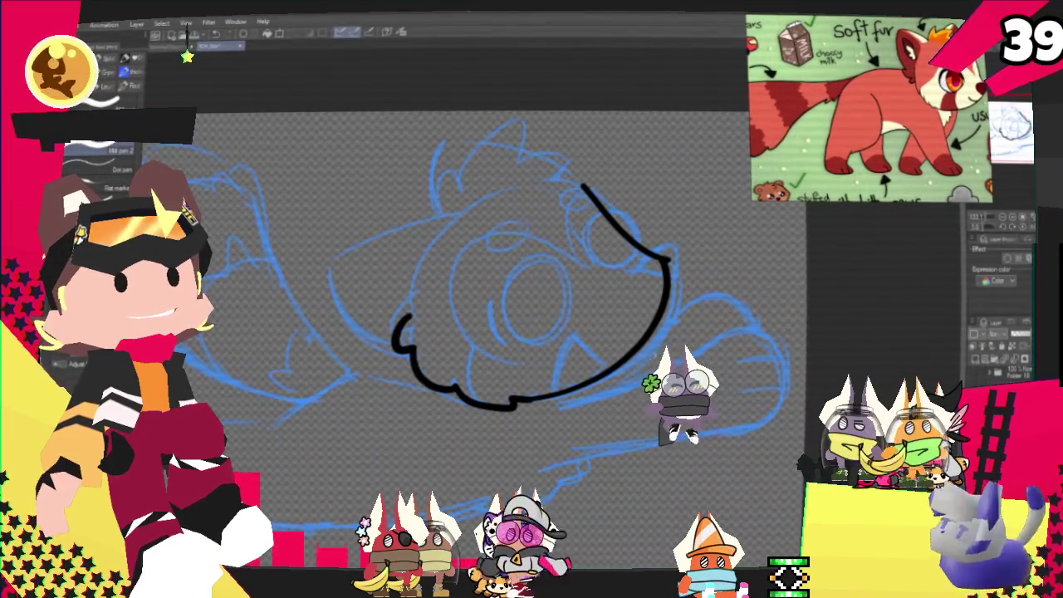
{"action": "key", "text": "ctrl+z"}
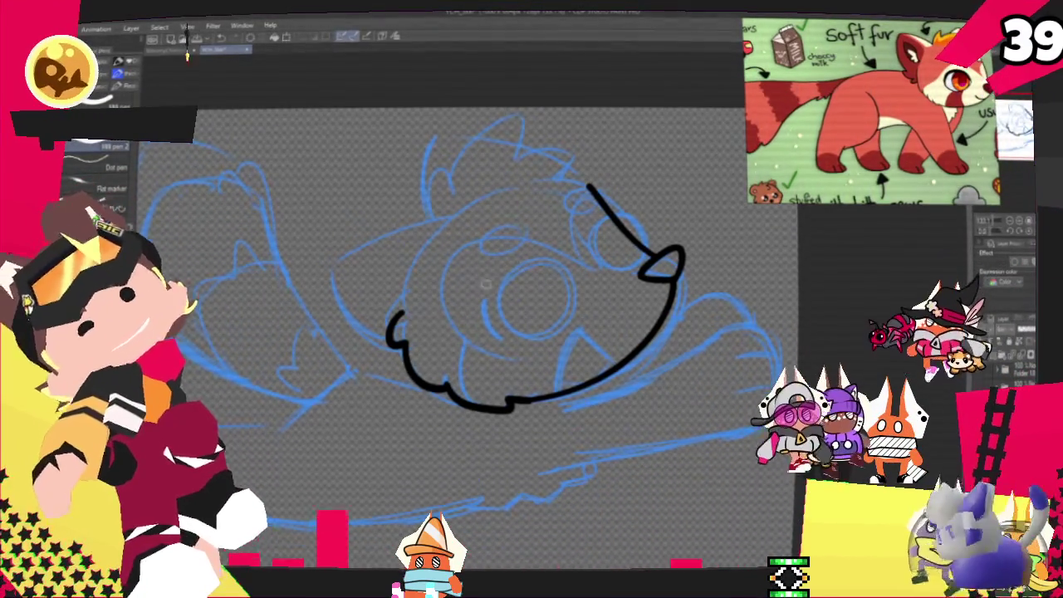
- Ink the head's top-left curve and the spiky fur along the top of the head
{"action": "left_click_drag", "start_coordinate": [452, 176], "coordinate": [434, 218]}
{"action": "left_click_drag", "start_coordinate": [428, 177], "coordinate": [521, 118]}
{"action": "key", "text": "ctrl+z"}
{"action": "left_click_drag", "start_coordinate": [428, 170], "coordinate": [523, 120]}
{"action": "key", "text": "ctrl+z"}
{"action": "mouse_move", "coordinate": [432, 185]}
{"action": "left_mouse_down"}
{"action": "mouse_move", "coordinate": [555, 164]}
{"action": "mouse_move", "coordinate": [592, 185]}
{"action": "left_mouse_up"}
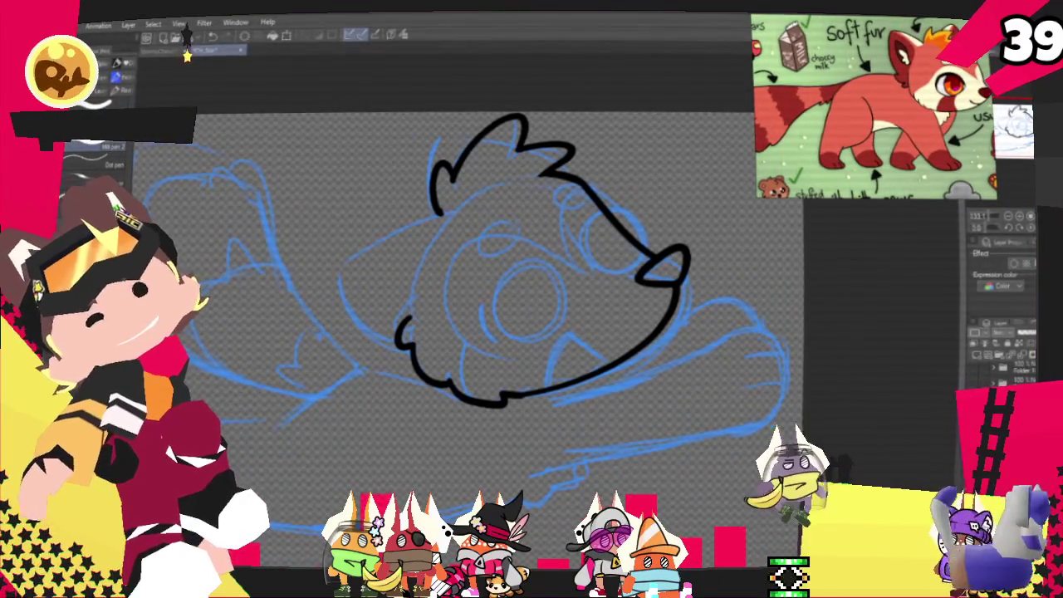
- Zoom in and extend the head outline around the left cheek and the top ear edge
{"action": "scroll", "coordinate": [532, 290], "scroll_direction": "up", "scroll_amount": 3}
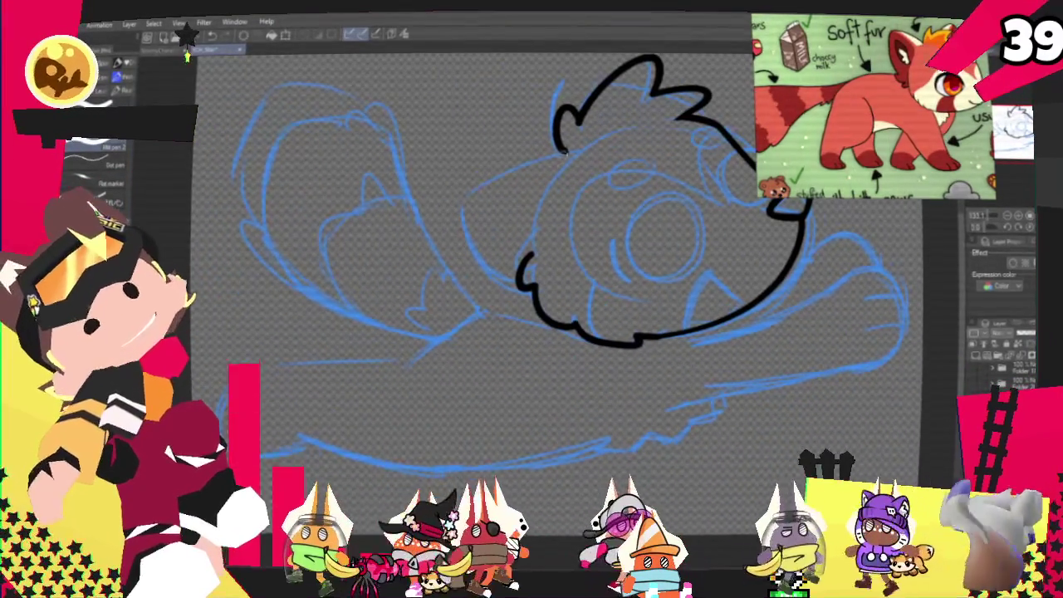
{"action": "left_click_drag", "start_coordinate": [565, 154], "coordinate": [523, 274]}
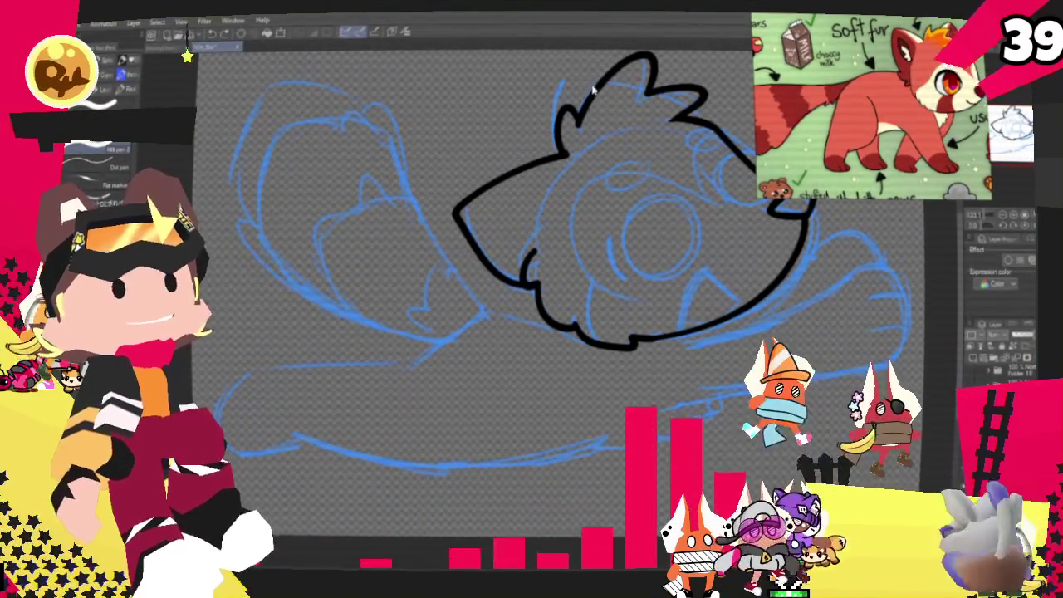
{"action": "left_click_drag", "start_coordinate": [536, 94], "coordinate": [544, 157]}
- Rotate the canvas to ink a fang below the mouth, then adjust the view
{"action": "mouse_move", "coordinate": [582, 249]}
{"action": "left_mouse_down"}
{"action": "mouse_move", "coordinate": [498, 291]}
{"action": "mouse_move", "coordinate": [515, 253]}
{"action": "left_mouse_up"}
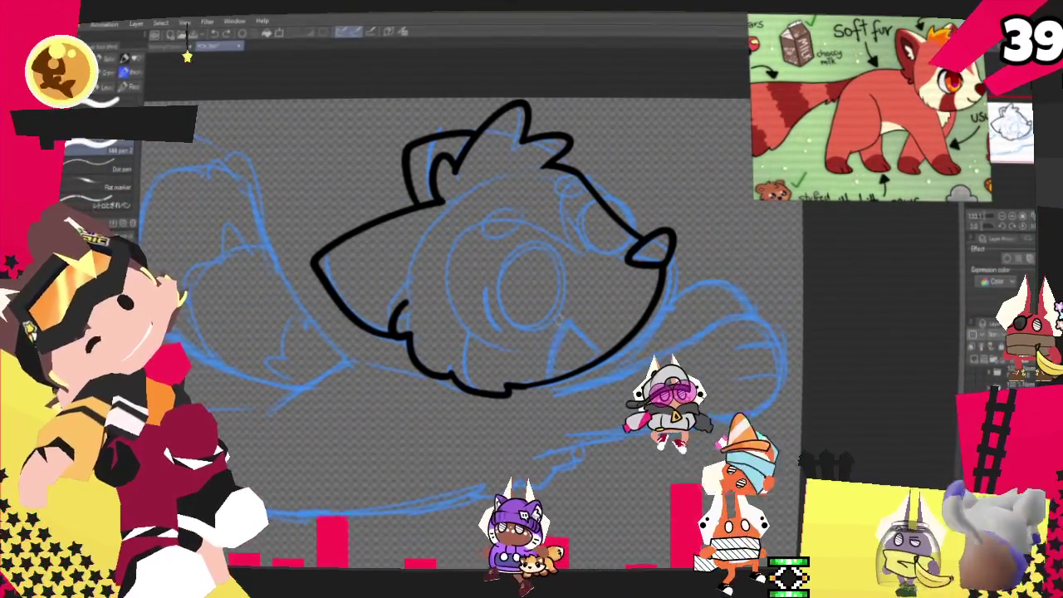
{"action": "left_click_drag", "start_coordinate": [566, 309], "coordinate": [590, 351]}
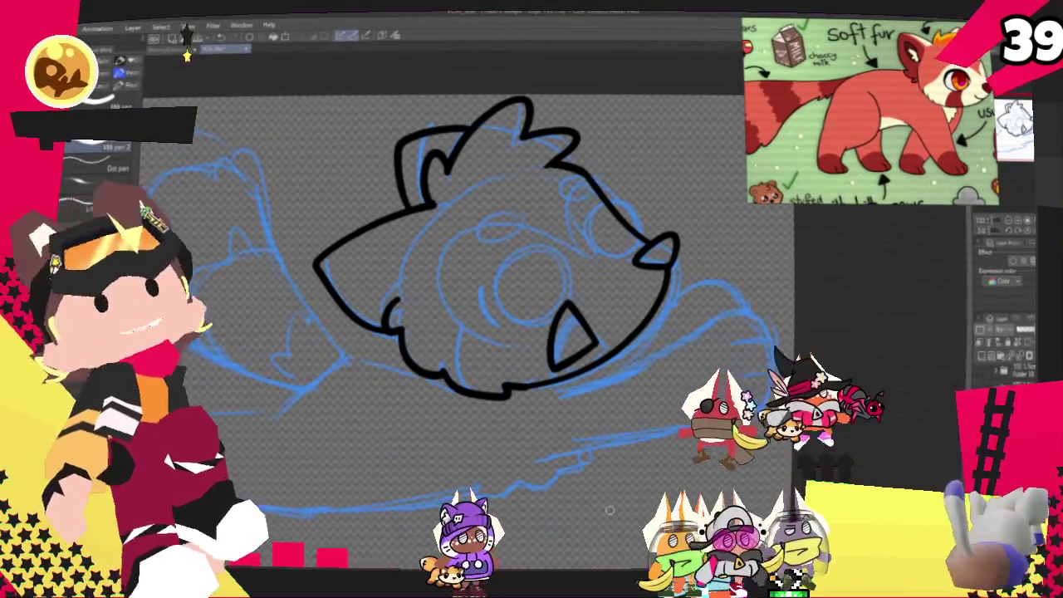
{"action": "mouse_move", "coordinate": [574, 341]}
{"action": "left_mouse_down"}
{"action": "mouse_move", "coordinate": [458, 249]}
{"action": "mouse_move", "coordinate": [587, 308]}
{"action": "mouse_move", "coordinate": [619, 266]}
{"action": "left_mouse_up"}
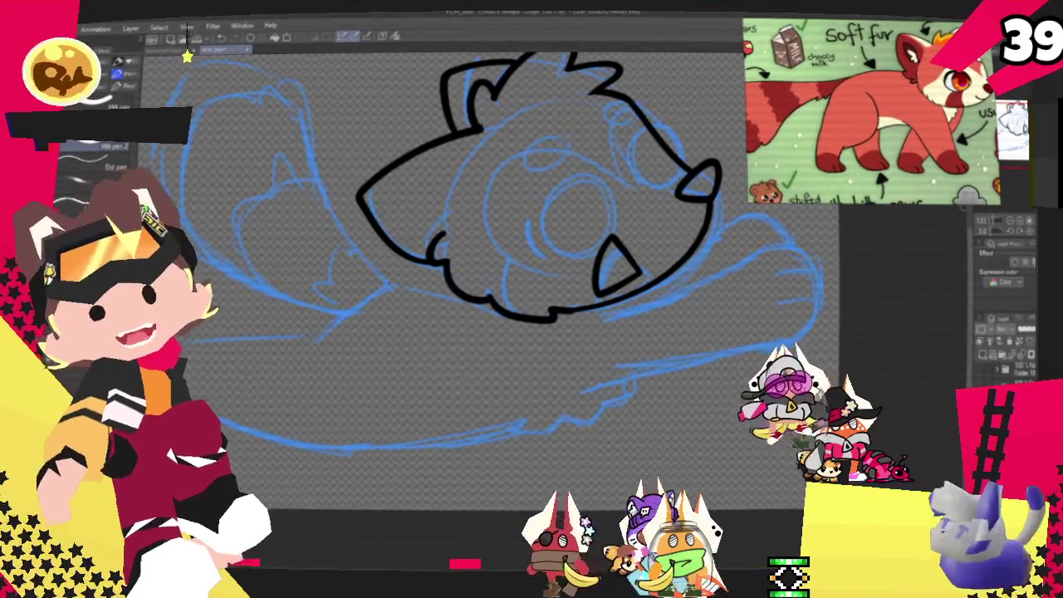
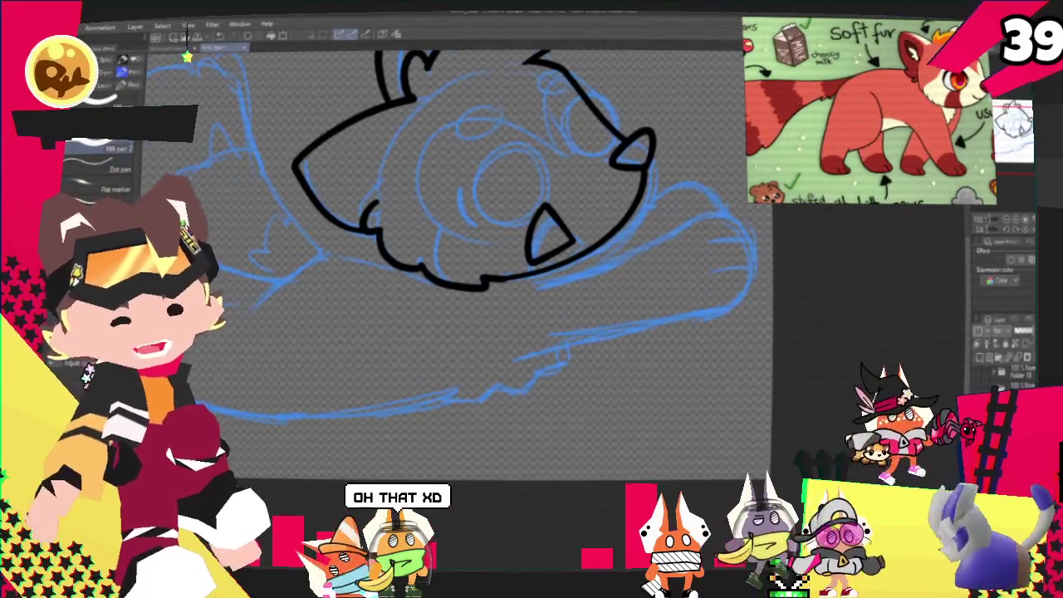
- Ink the paw's outline and a toe line in black, then move the browser window up
{"action": "left_click_drag", "start_coordinate": [552, 279], "coordinate": [714, 212]}
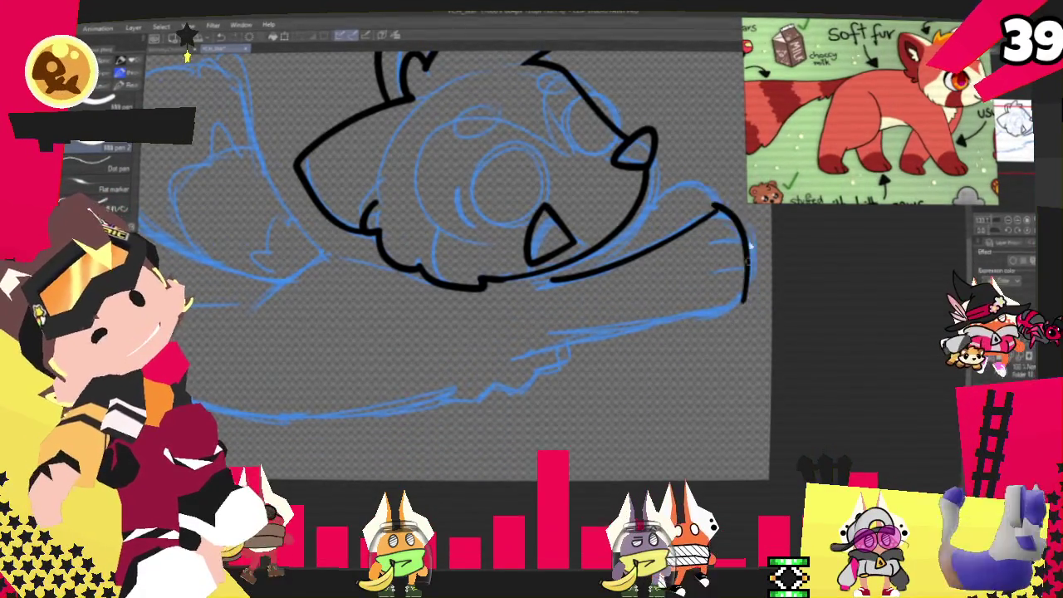
{"action": "key", "text": "ctrl+z"}
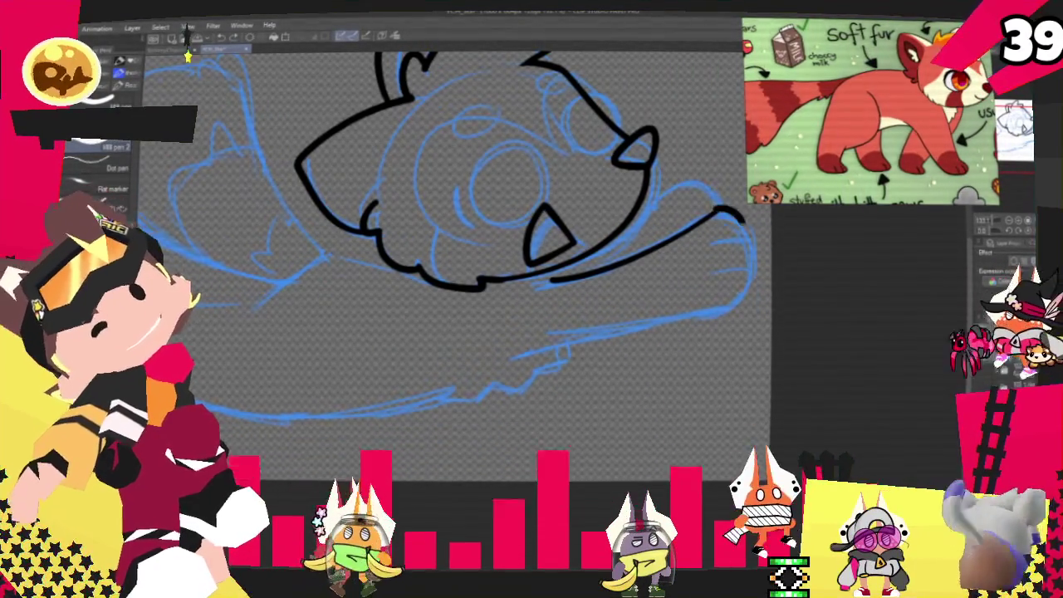
{"action": "mouse_move", "coordinate": [735, 214]}
{"action": "left_mouse_down"}
{"action": "mouse_move", "coordinate": [751, 272]}
{"action": "mouse_move", "coordinate": [727, 315]}
{"action": "mouse_move", "coordinate": [561, 338]}
{"action": "left_mouse_up"}
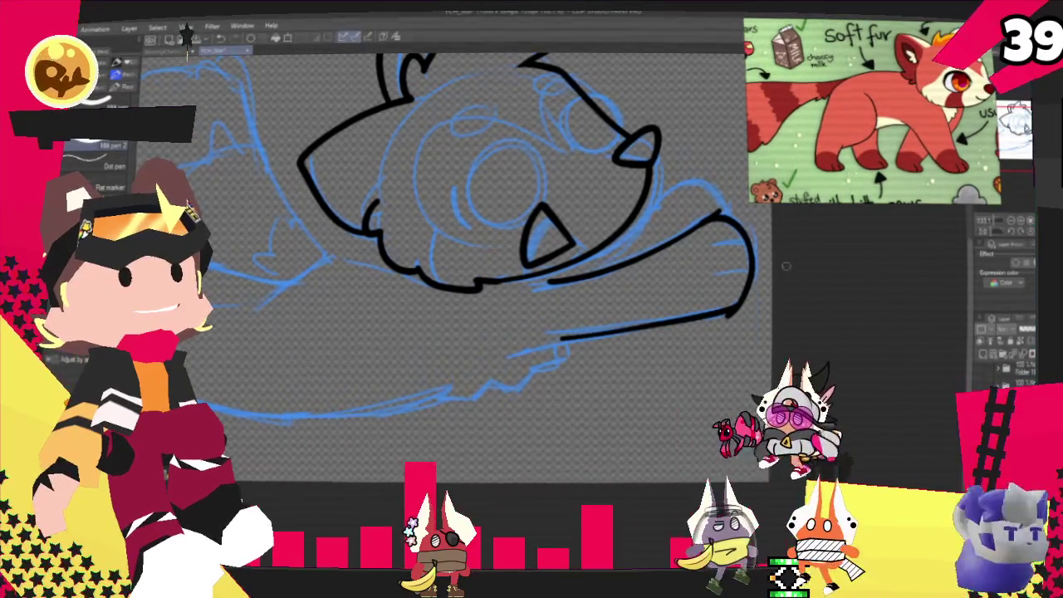
{"action": "key", "text": "ctrl+z"}
{"action": "left_click_drag", "start_coordinate": [513, 341], "coordinate": [745, 311]}
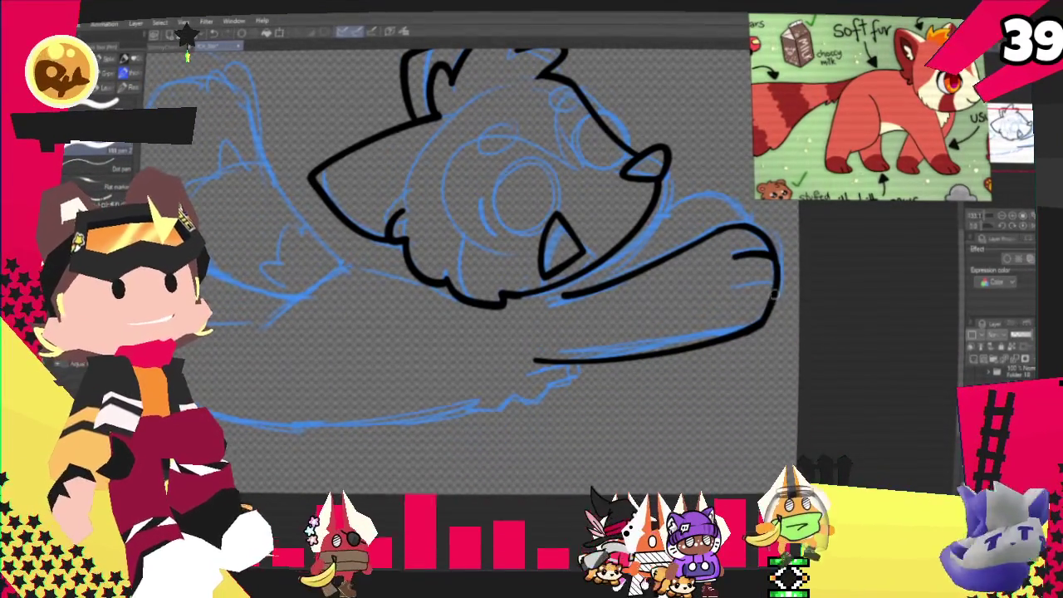
{"action": "left_click_drag", "start_coordinate": [772, 285], "coordinate": [729, 295]}
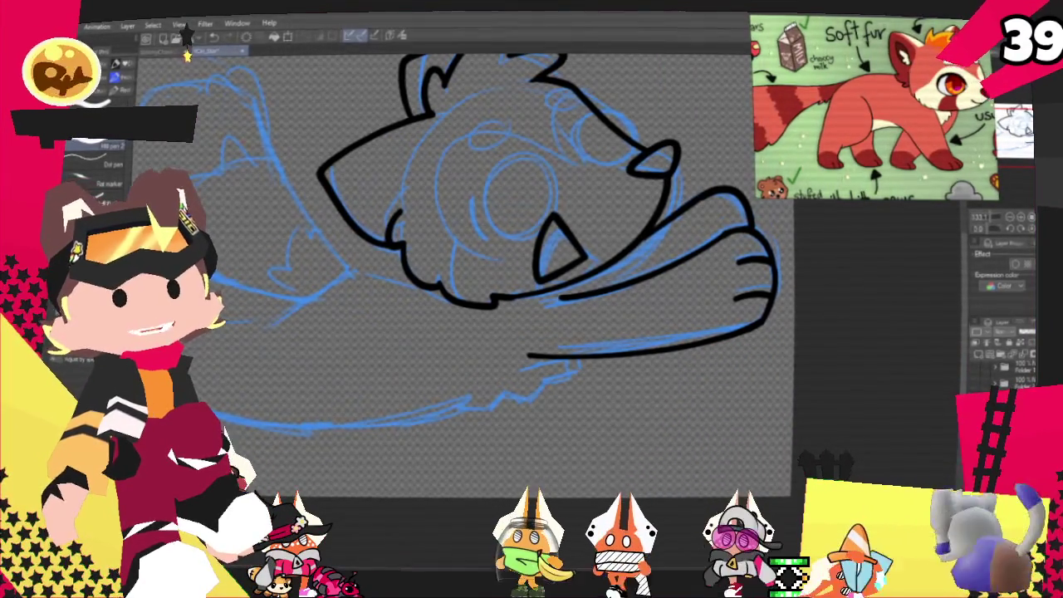
{"action": "left_click_drag", "start_coordinate": [590, 326], "coordinate": [558, 142]}
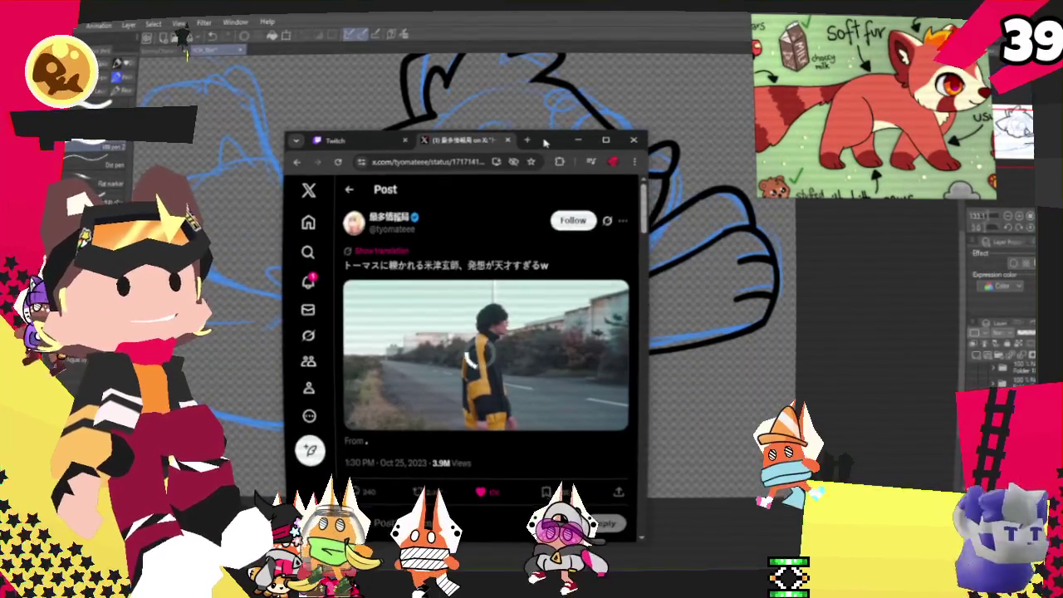
- Play the video in the X post, then close Chrome to return to the drawing
{"action": "left_click", "coordinate": [569, 428]}
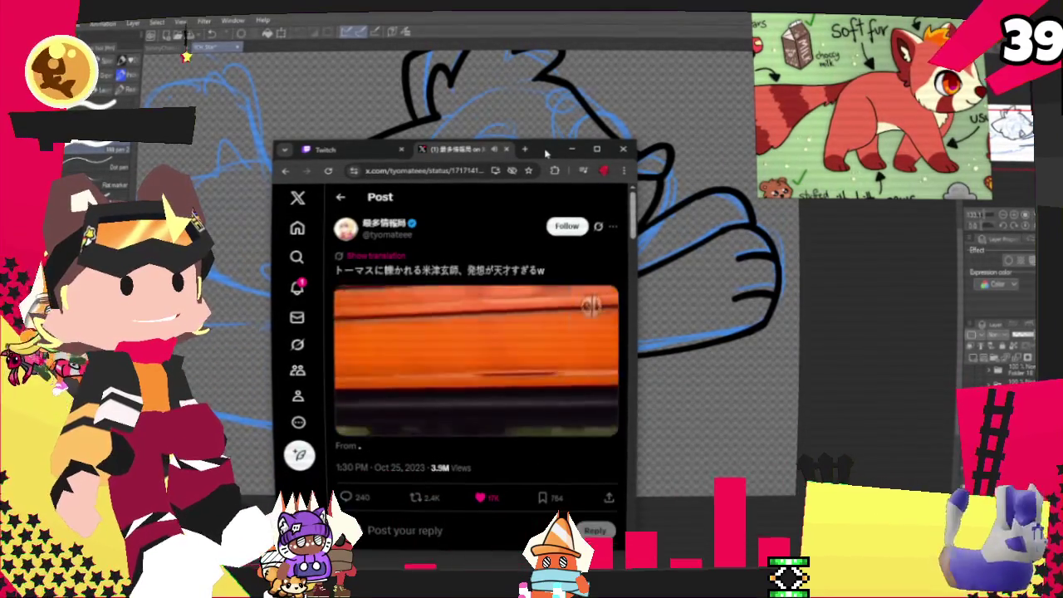
{"action": "left_click", "coordinate": [574, 150]}
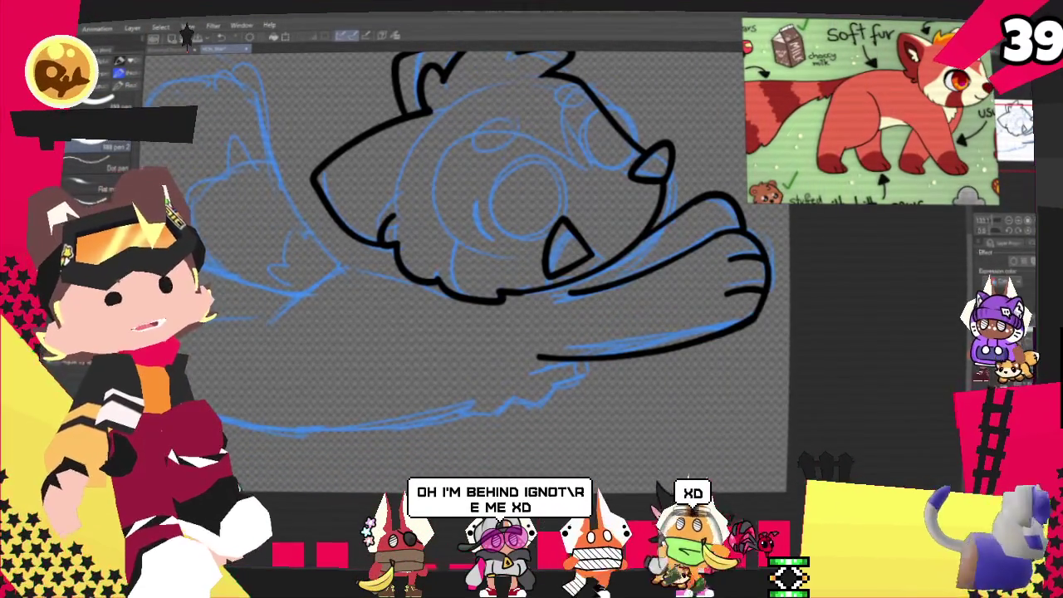
- Recentre the drawing, undo the old back stroke, and ink the tail's lower curve, side and top
{"action": "scroll", "coordinate": [394, 301], "scroll_direction": "down", "scroll_amount": 2}
{"action": "scroll", "coordinate": [435, 340], "scroll_direction": "up", "scroll_amount": 1}
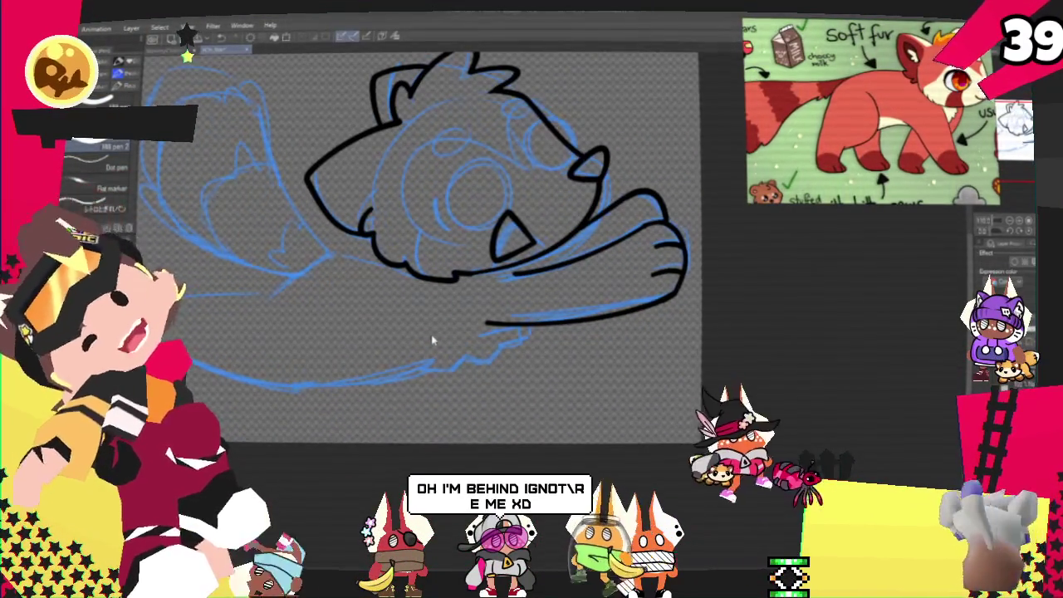
{"action": "scroll", "coordinate": [431, 339], "scroll_direction": "up", "scroll_amount": 2}
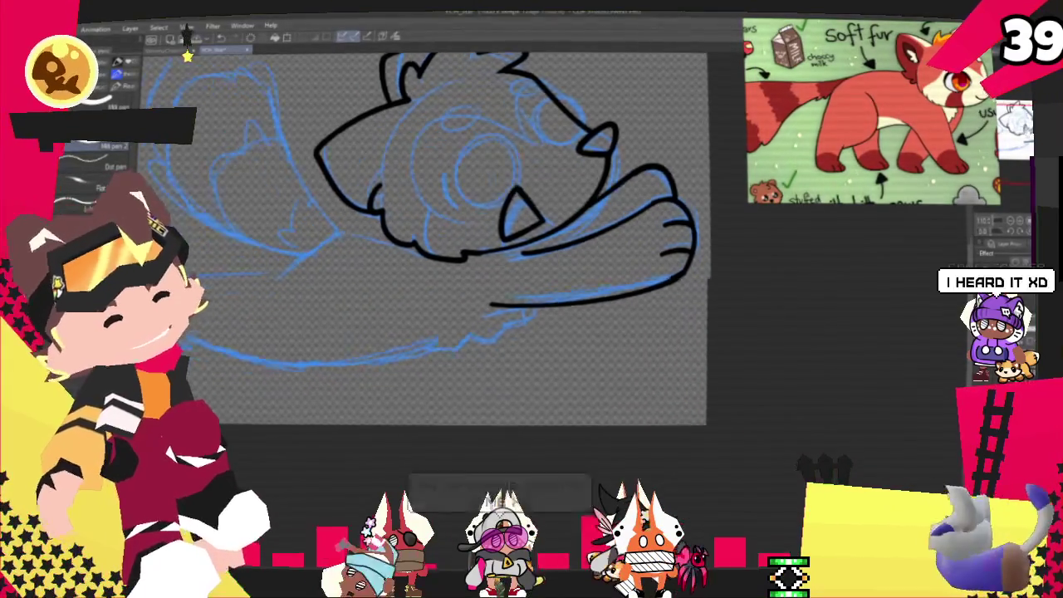
{"action": "scroll", "coordinate": [543, 252], "scroll_direction": "down", "scroll_amount": 2}
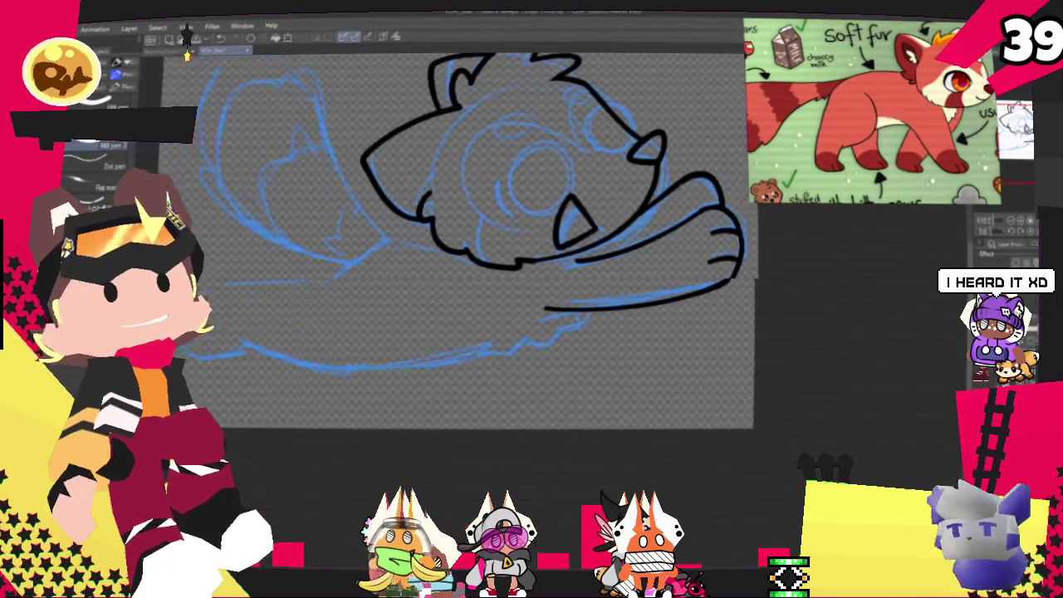
{"action": "left_click_drag", "start_coordinate": [416, 249], "coordinate": [573, 258]}
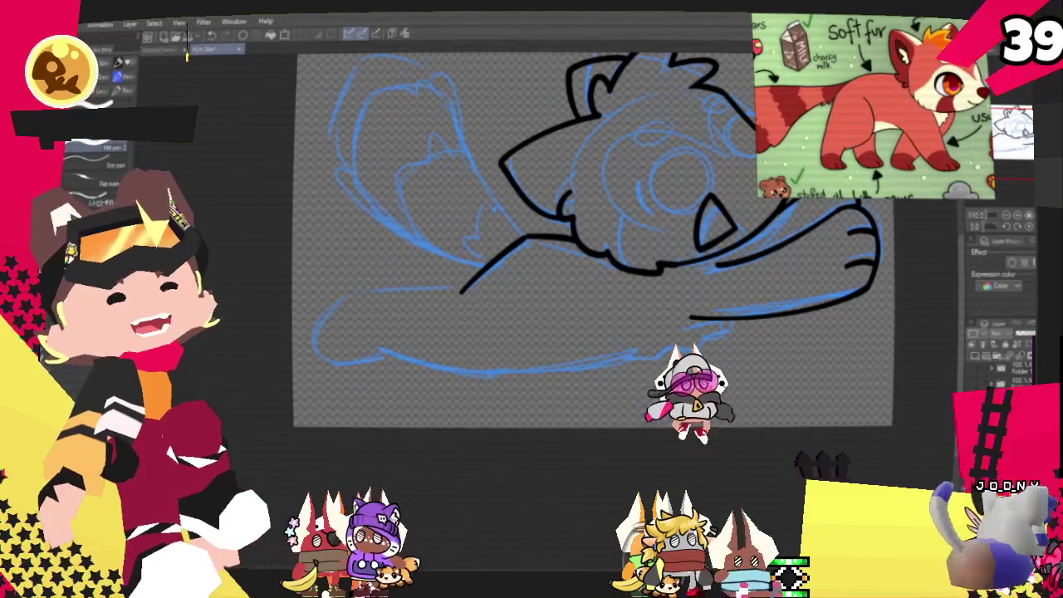
{"action": "scroll", "coordinate": [751, 274], "scroll_direction": "up", "scroll_amount": 1}
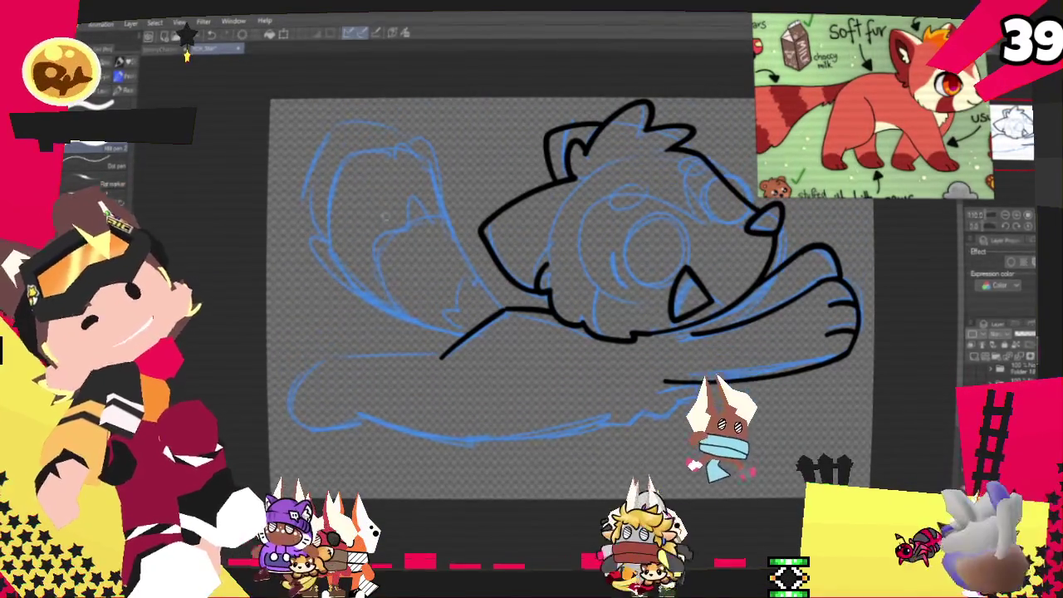
{"action": "key", "text": "ctrl+z"}
{"action": "left_click_drag", "start_coordinate": [476, 336], "coordinate": [309, 251]}
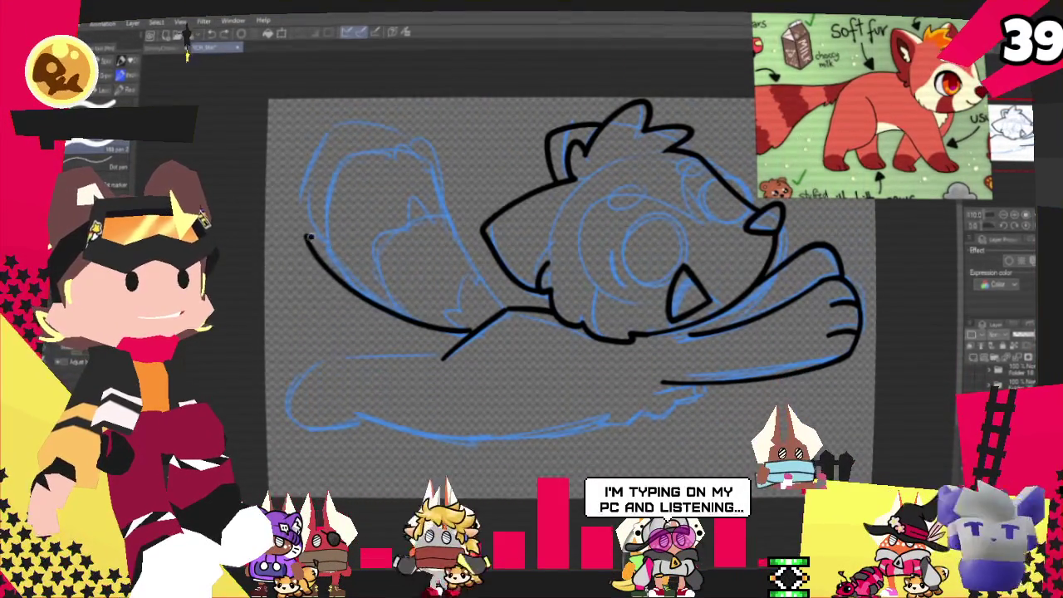
{"action": "left_click_drag", "start_coordinate": [302, 186], "coordinate": [345, 123]}
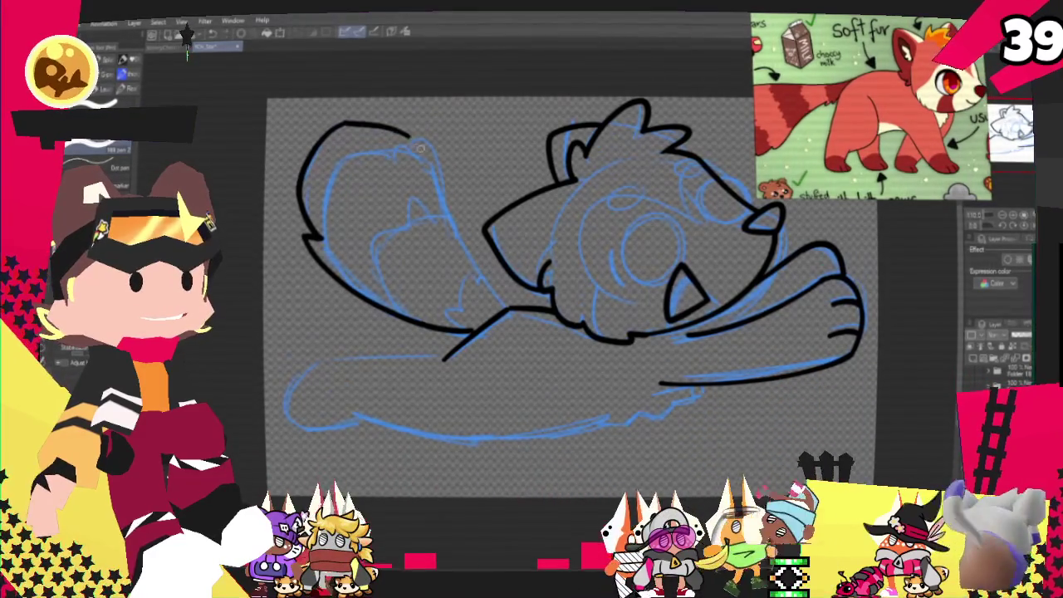
{"action": "left_click_drag", "start_coordinate": [343, 125], "coordinate": [403, 135]}
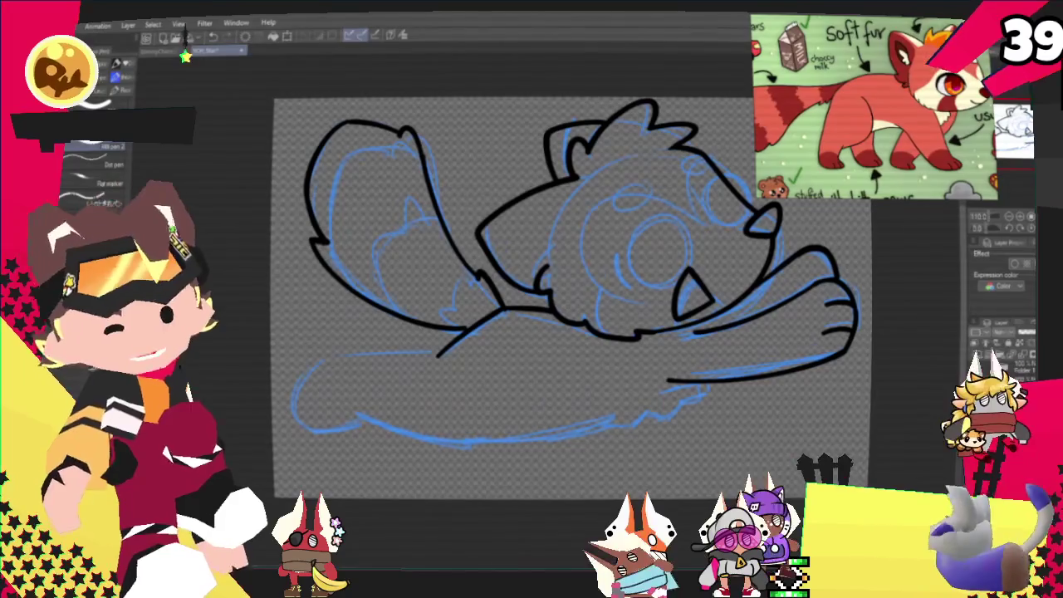
- Ink the rear curve and underside along the lower sketch line up to the paw
{"action": "left_click_drag", "start_coordinate": [541, 383], "coordinate": [625, 259]}
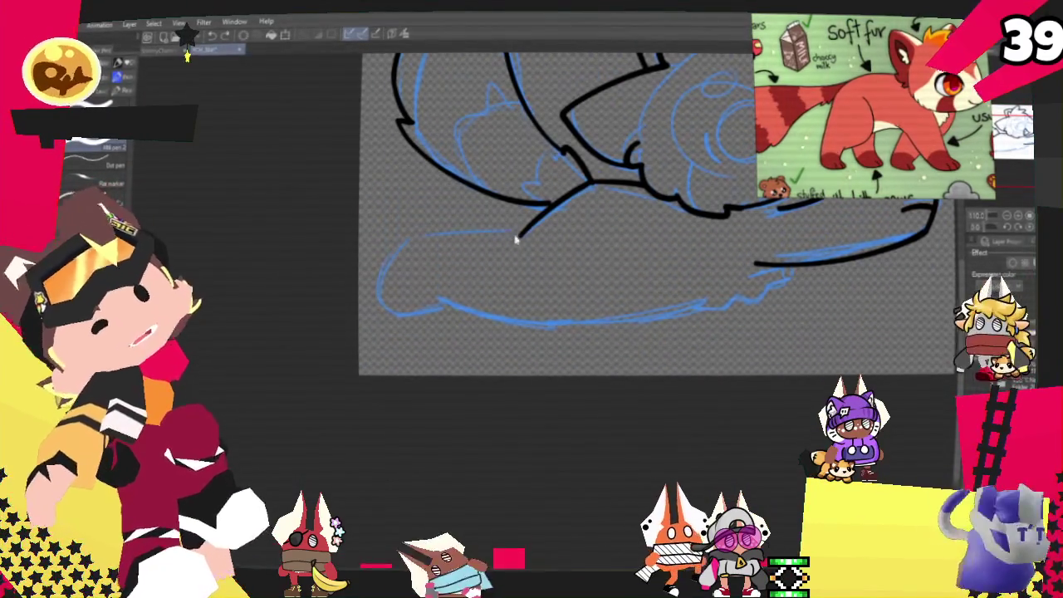
{"action": "left_click_drag", "start_coordinate": [515, 239], "coordinate": [379, 295]}
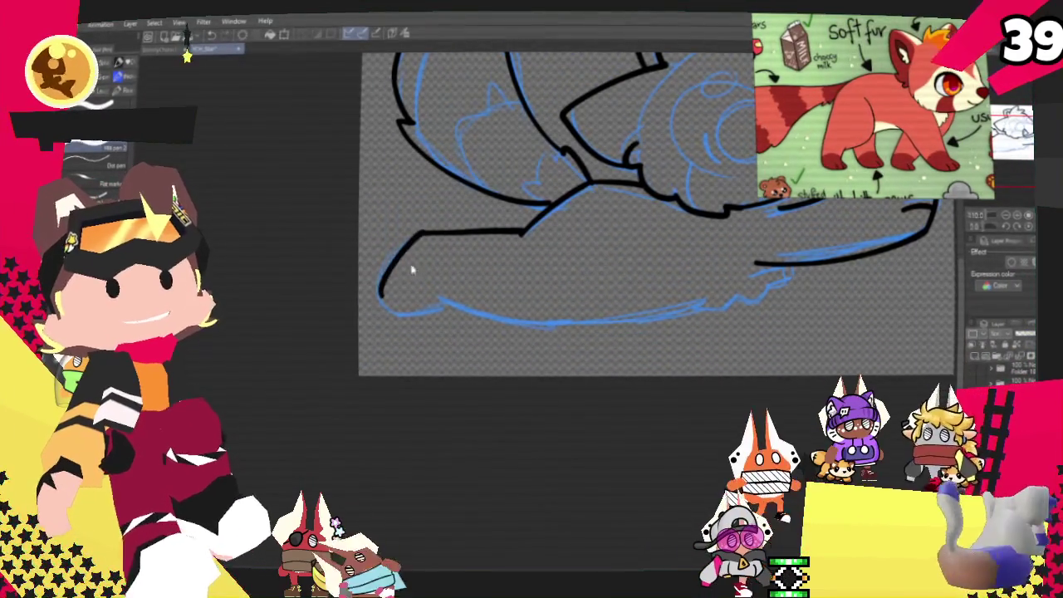
{"action": "key", "text": "ctrl+z"}
{"action": "left_click_drag", "start_coordinate": [410, 240], "coordinate": [422, 310]}
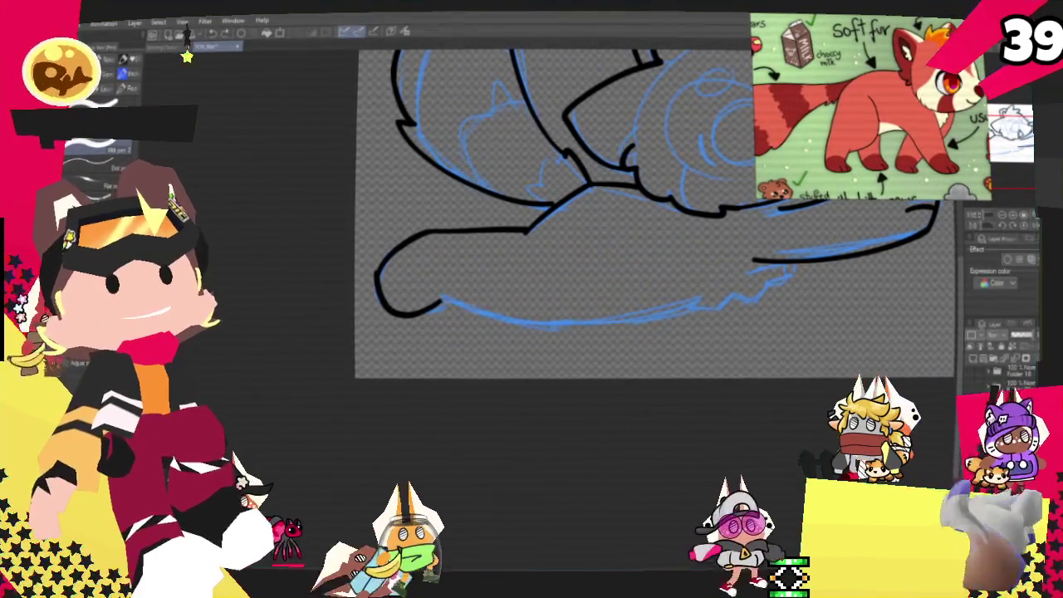
{"action": "left_click_drag", "start_coordinate": [439, 299], "coordinate": [545, 325]}
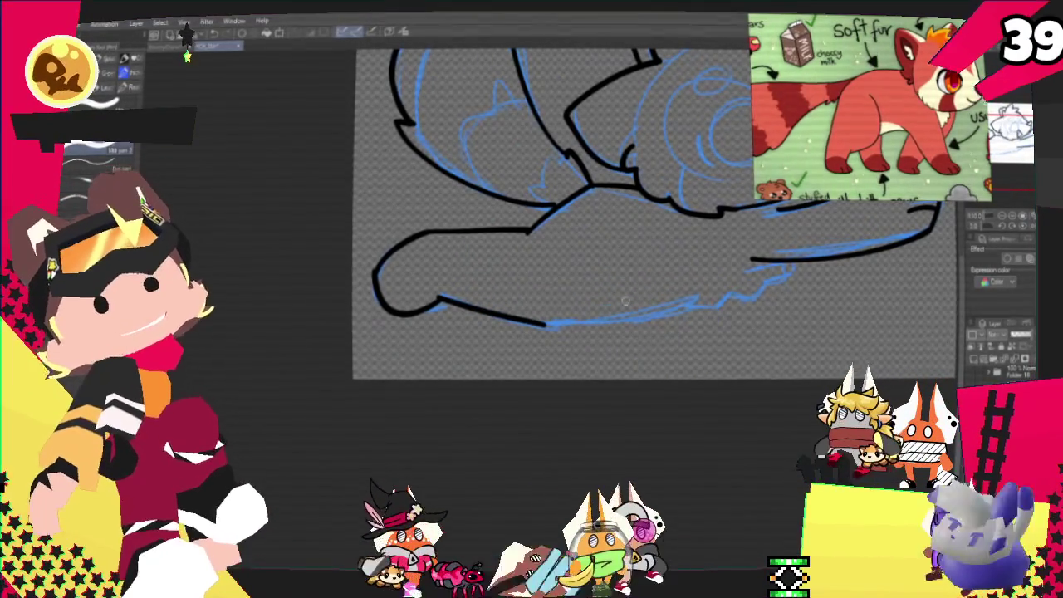
{"action": "left_click_drag", "start_coordinate": [535, 323], "coordinate": [638, 299]}
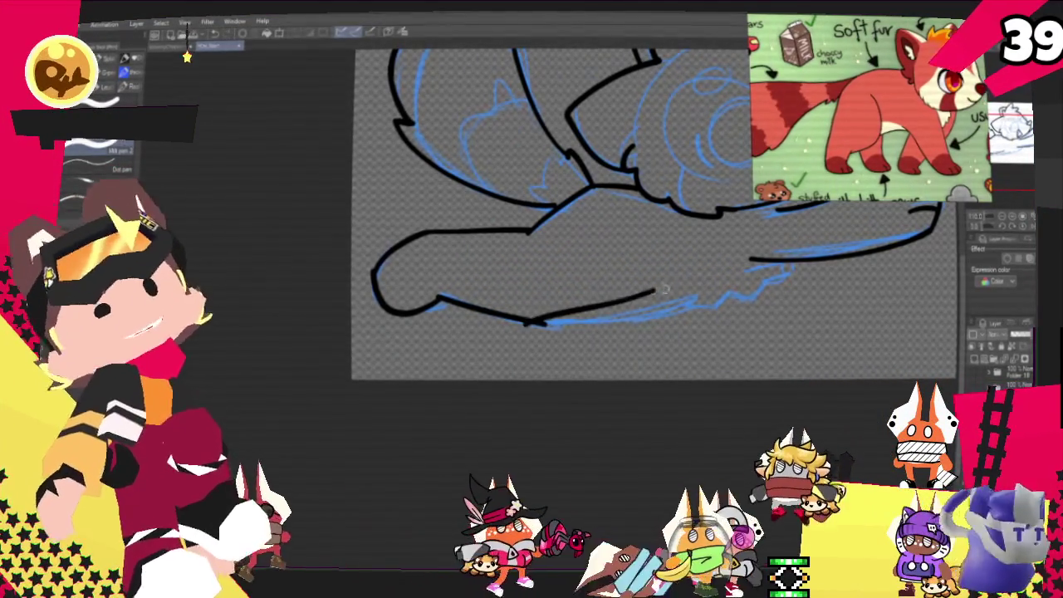
{"action": "key", "text": "ctrl+z"}
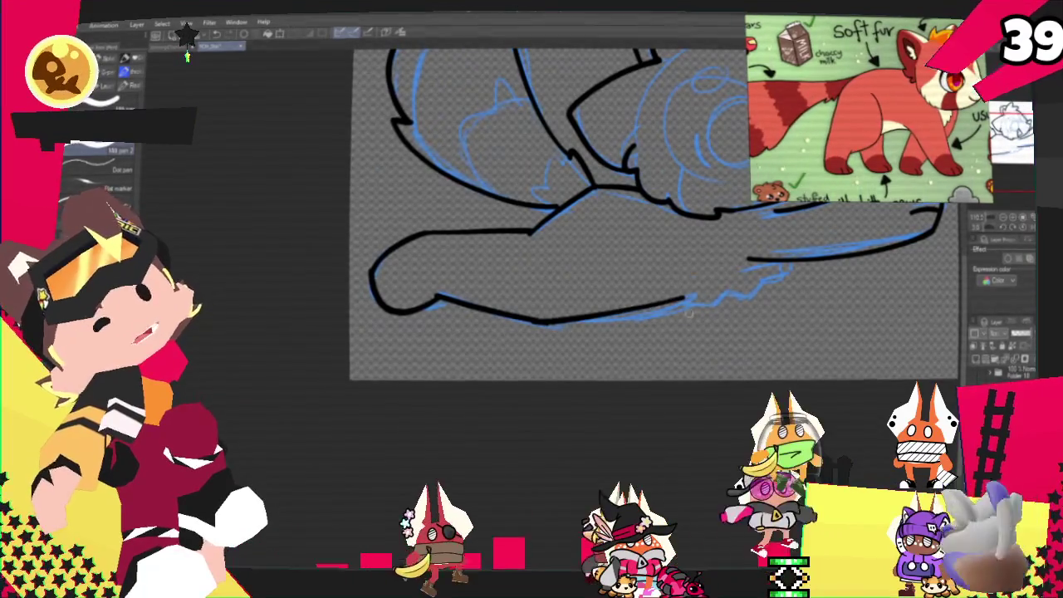
{"action": "left_click_drag", "start_coordinate": [677, 305], "coordinate": [755, 283]}
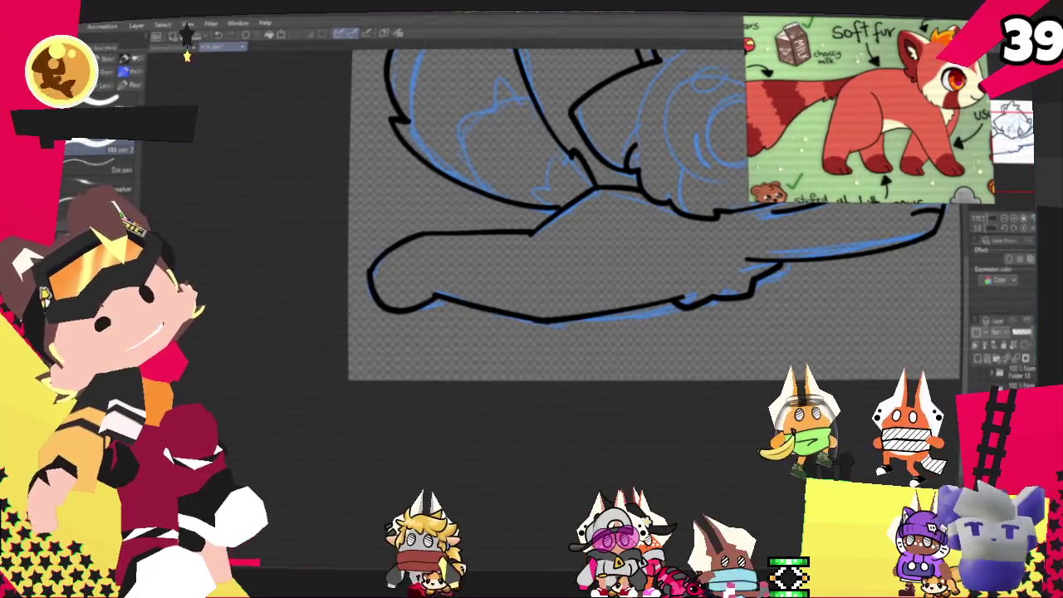
{"action": "left_click_drag", "start_coordinate": [774, 283], "coordinate": [703, 449]}
{"action": "scroll", "coordinate": [591, 332], "scroll_direction": "down", "scroll_amount": 2}
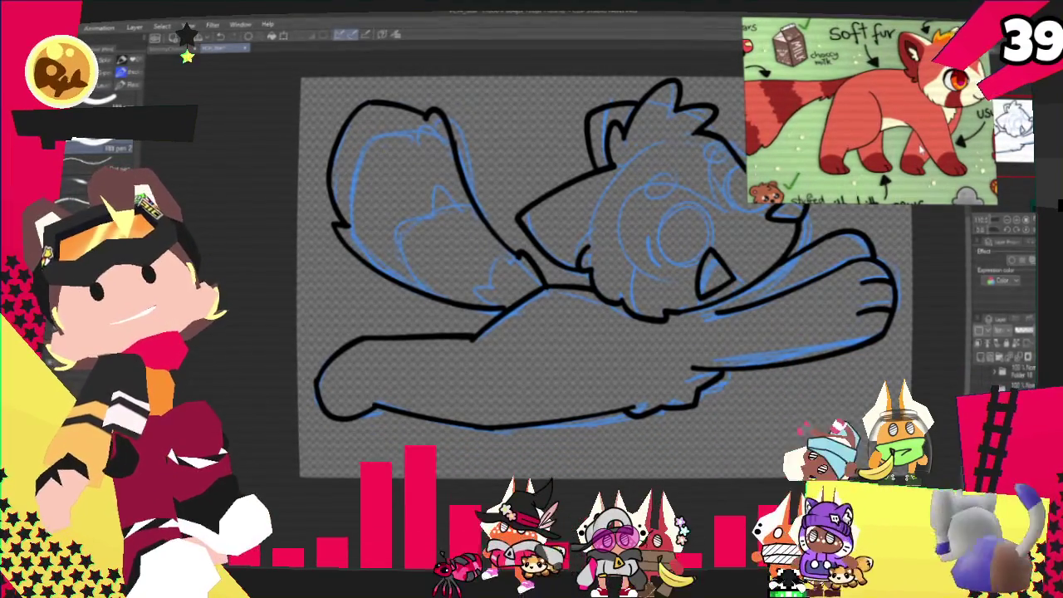
{"action": "left_click_drag", "start_coordinate": [581, 291], "coordinate": [611, 264]}
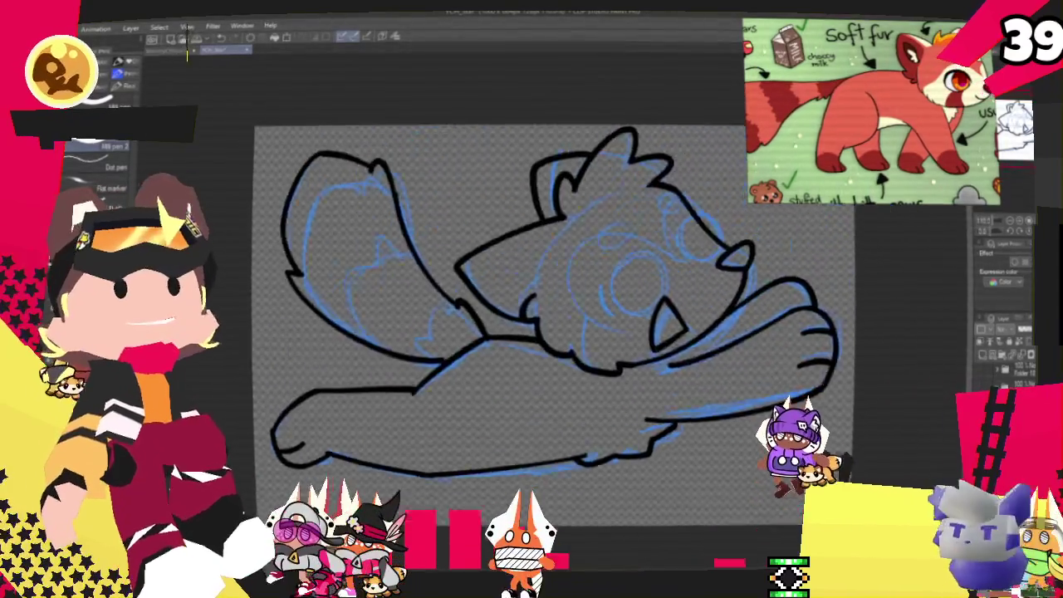
{"action": "left_click_drag", "start_coordinate": [631, 249], "coordinate": [507, 374]}
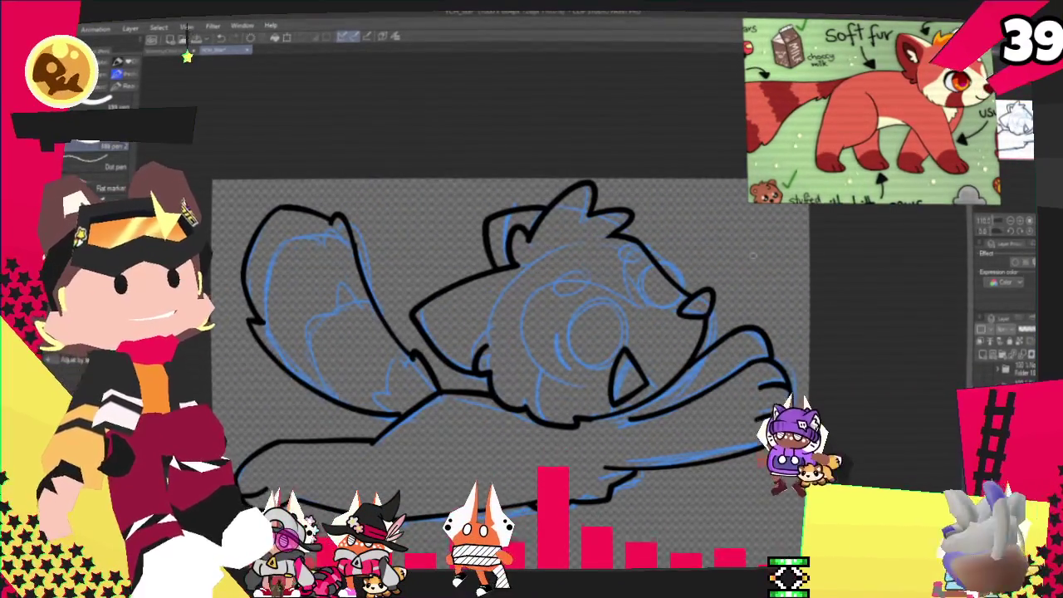
{"action": "left_click_drag", "start_coordinate": [498, 332], "coordinate": [534, 273]}
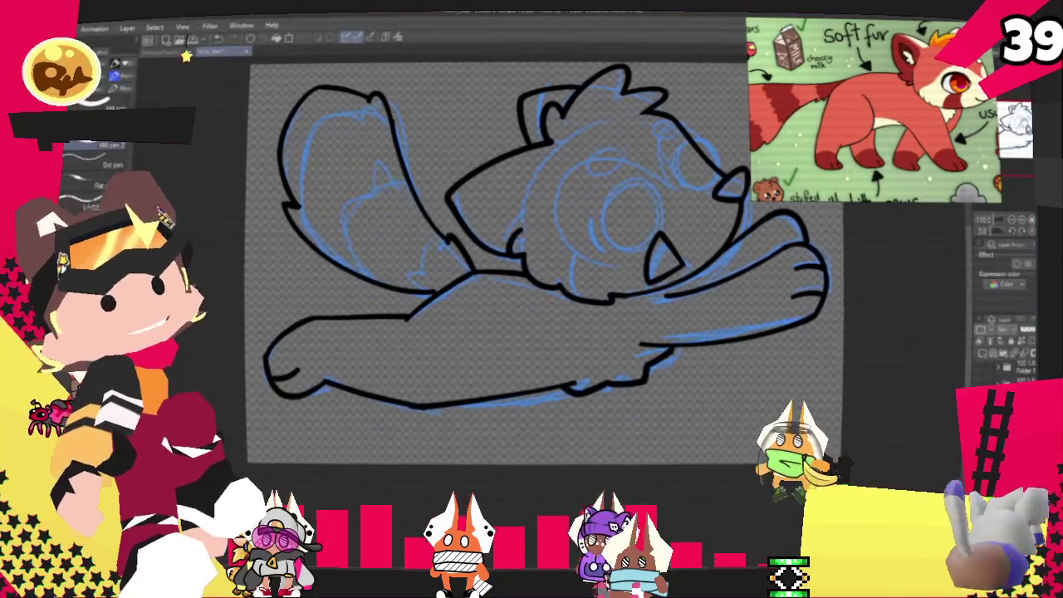
{"action": "left_click_drag", "start_coordinate": [498, 332], "coordinate": [549, 266]}
{"action": "left_click_drag", "start_coordinate": [471, 392], "coordinate": [525, 384]}
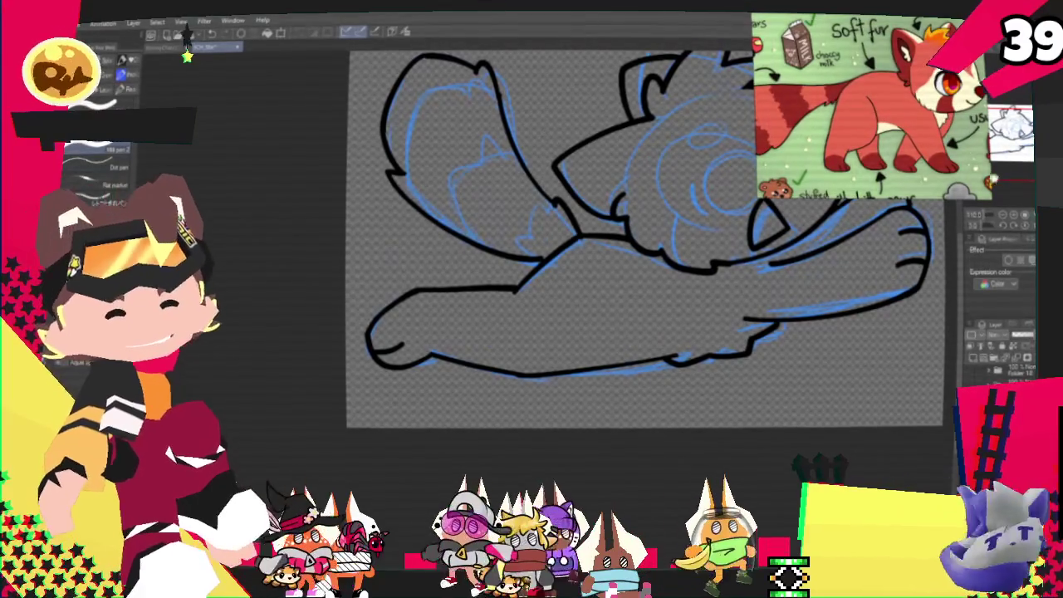
{"action": "key", "text": "ctrl+0"}
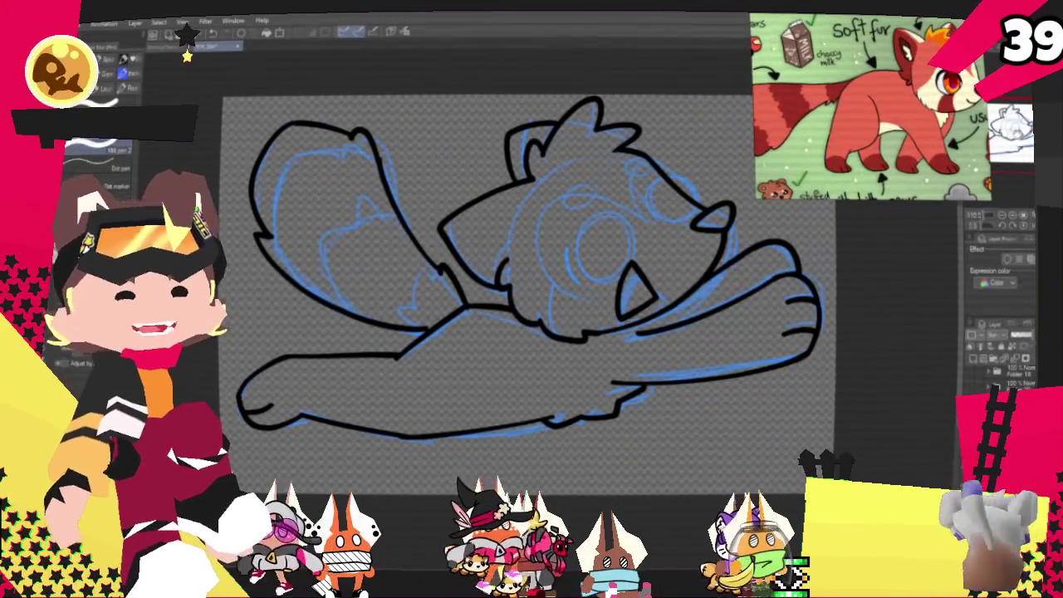
{"action": "left_click_drag", "start_coordinate": [609, 228], "coordinate": [593, 259]}
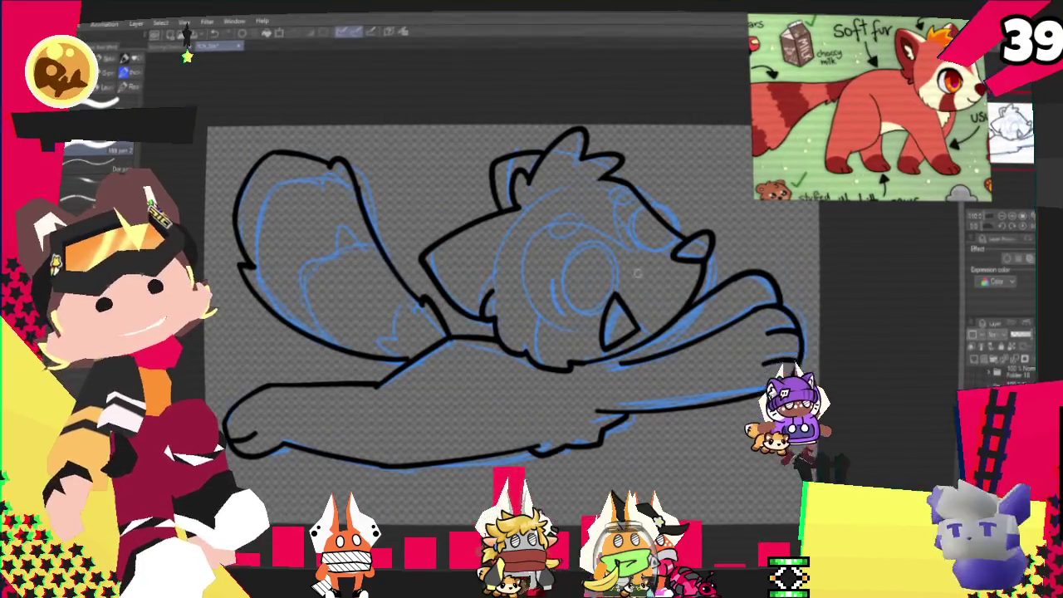
{"action": "scroll", "coordinate": [637, 273], "scroll_direction": "down", "scroll_amount": 1}
{"action": "scroll", "coordinate": [816, 326], "scroll_direction": "up", "scroll_amount": 1}
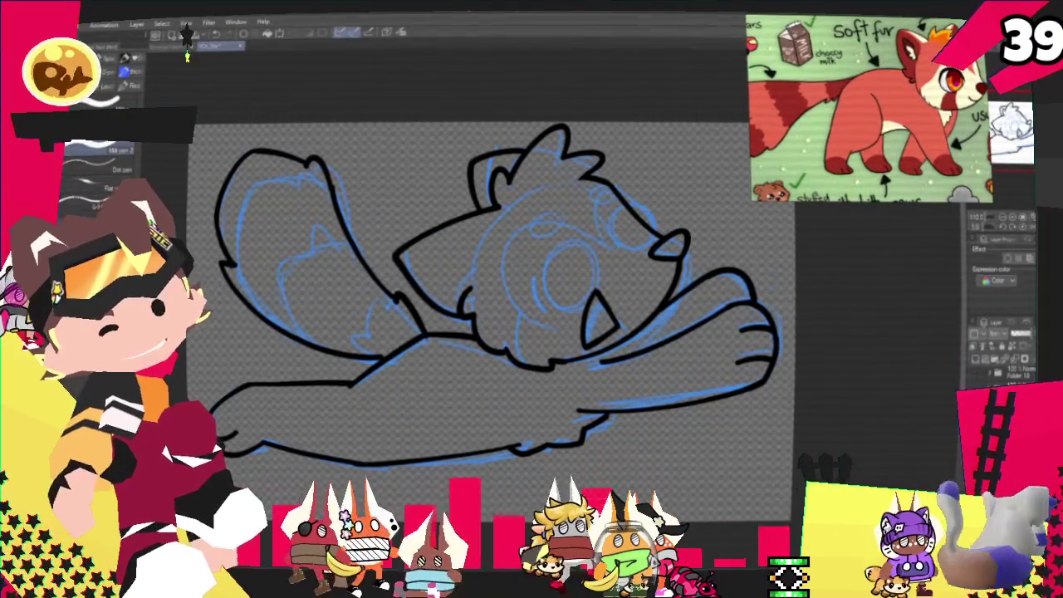
{"action": "key", "text": "Delete"}
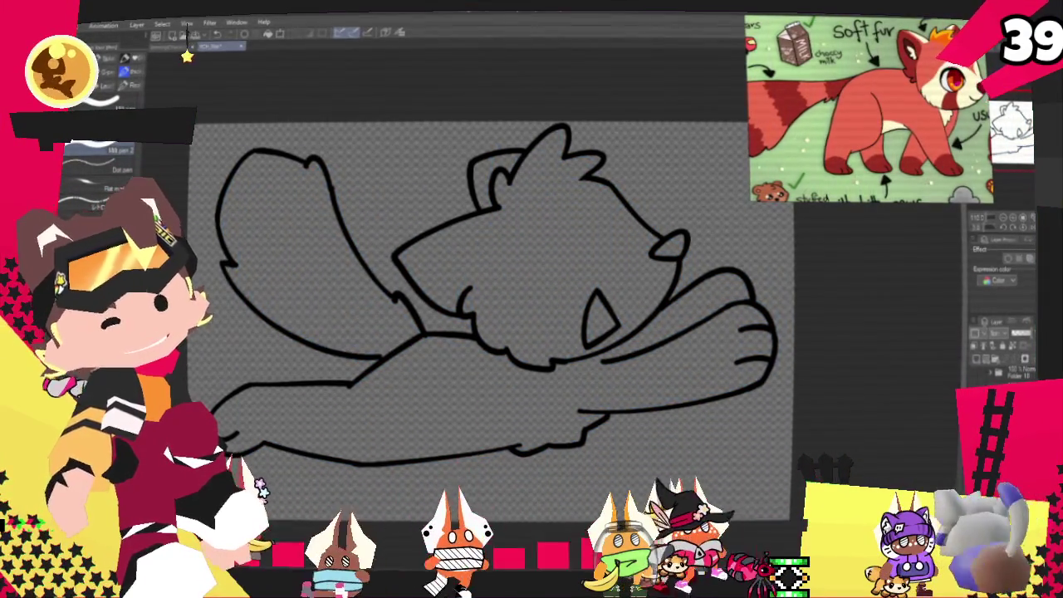
{"action": "key", "text": "ctrl+z"}
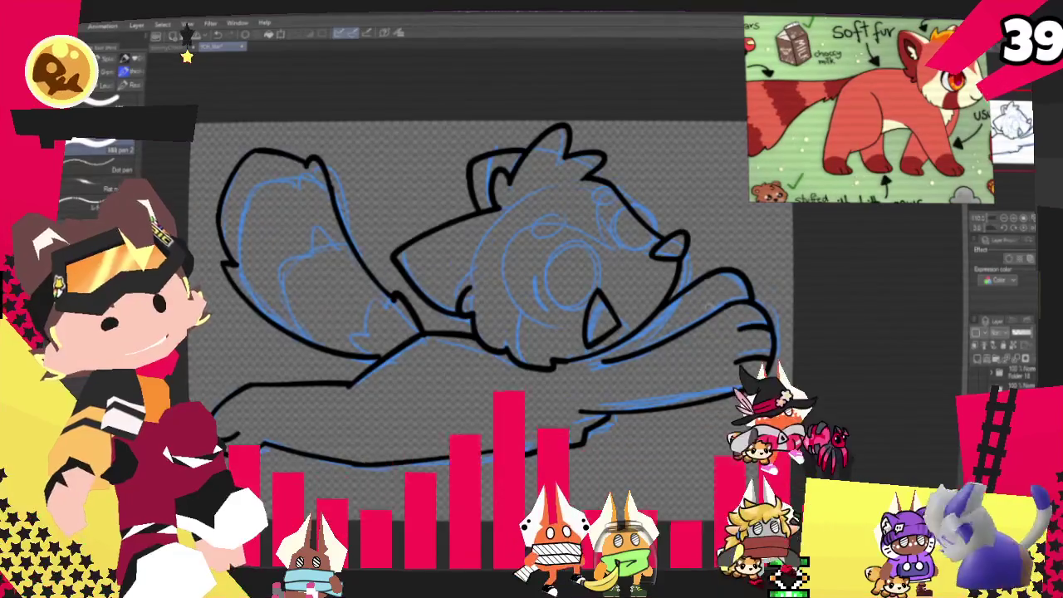
{"action": "key", "text": "ctrl+plus"}
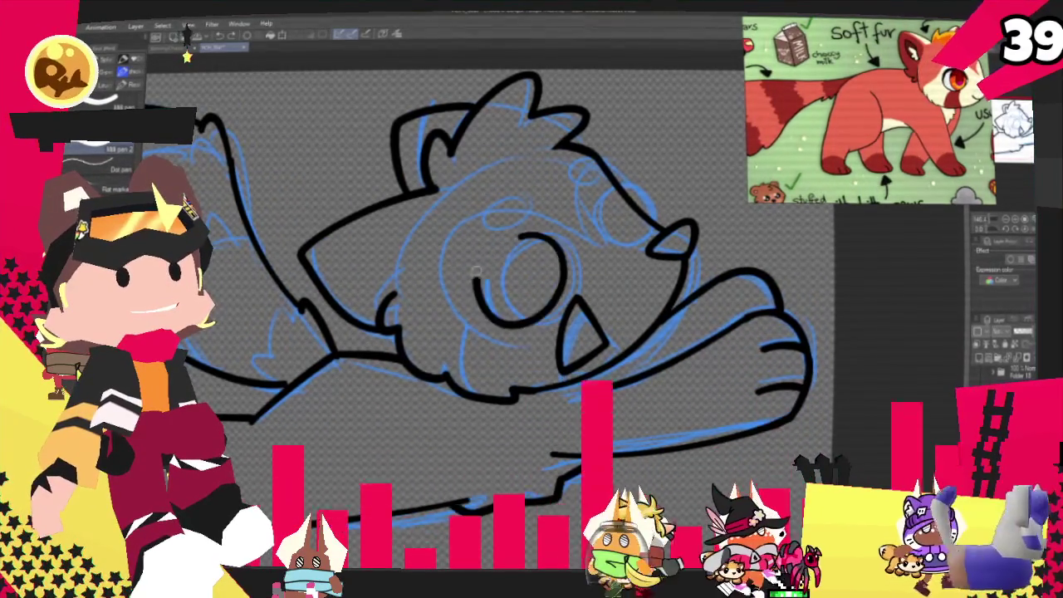
- Circle both eyes in bold black and hide the blue sketch layer
{"action": "mouse_move", "coordinate": [544, 234]}
{"action": "left_mouse_down"}
{"action": "mouse_move", "coordinate": [555, 252]}
{"action": "mouse_move", "coordinate": [544, 297]}
{"action": "left_mouse_up"}
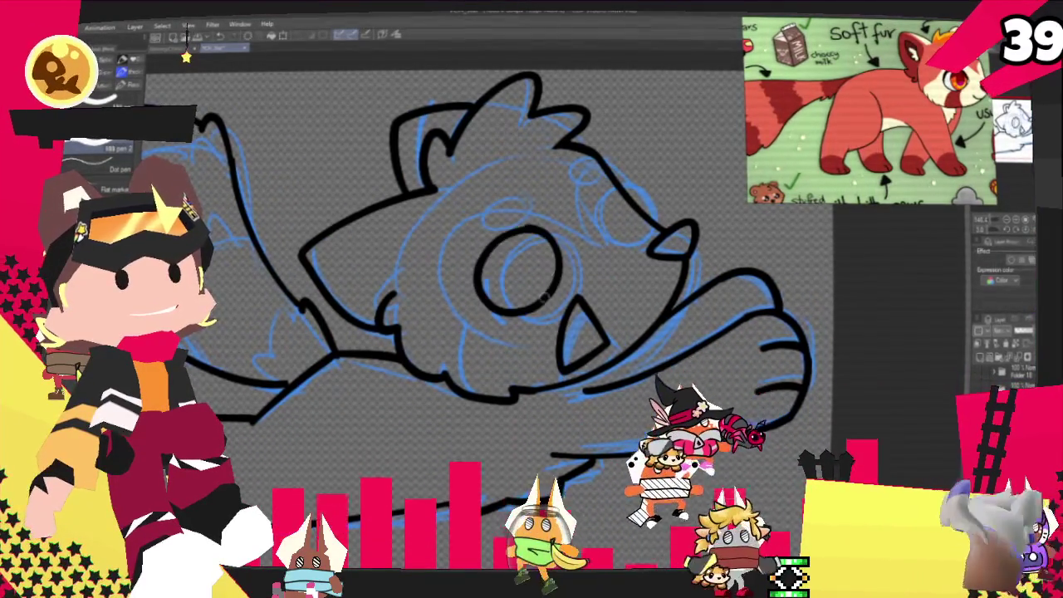
{"action": "left_click_drag", "start_coordinate": [524, 235], "coordinate": [515, 240]}
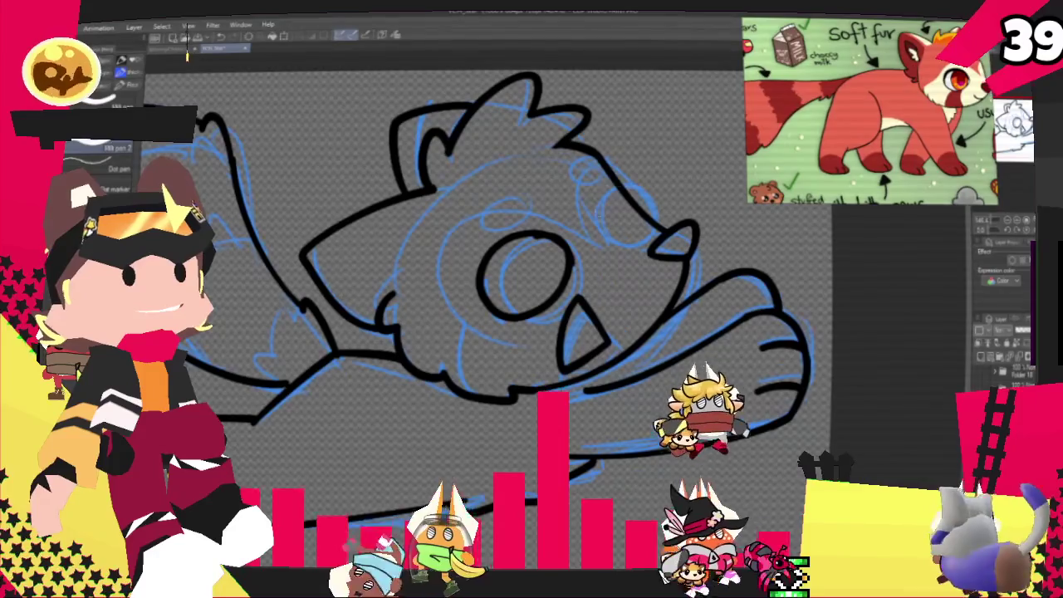
{"action": "left_click_drag", "start_coordinate": [622, 173], "coordinate": [616, 176]}
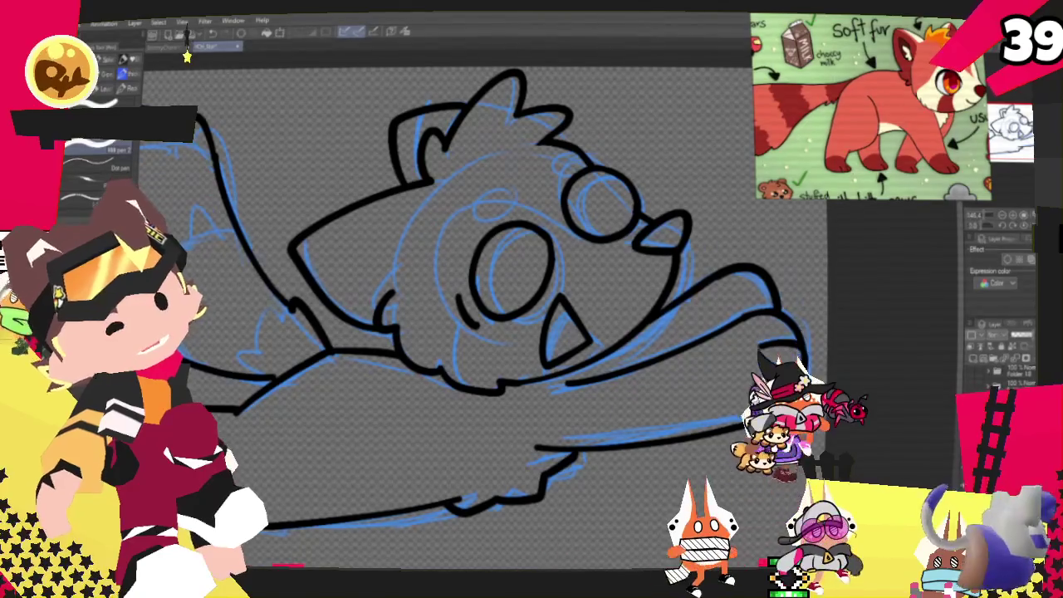
{"action": "left_click", "coordinate": [973, 347]}
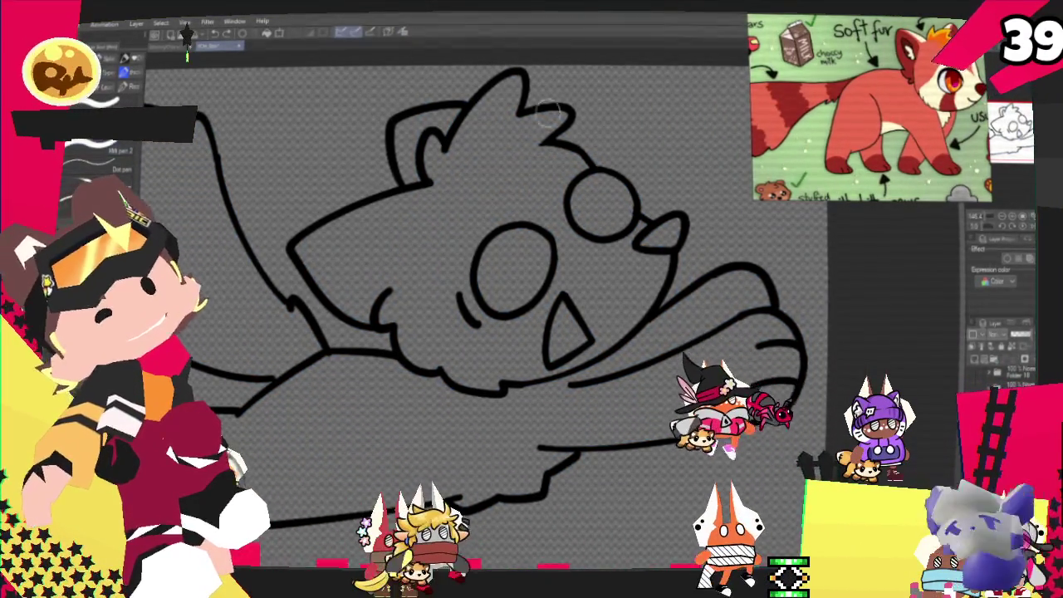
- Fill the head red, paint the cream face marking, and add darker orange fur on top
{"action": "left_click", "coordinate": [466, 174]}
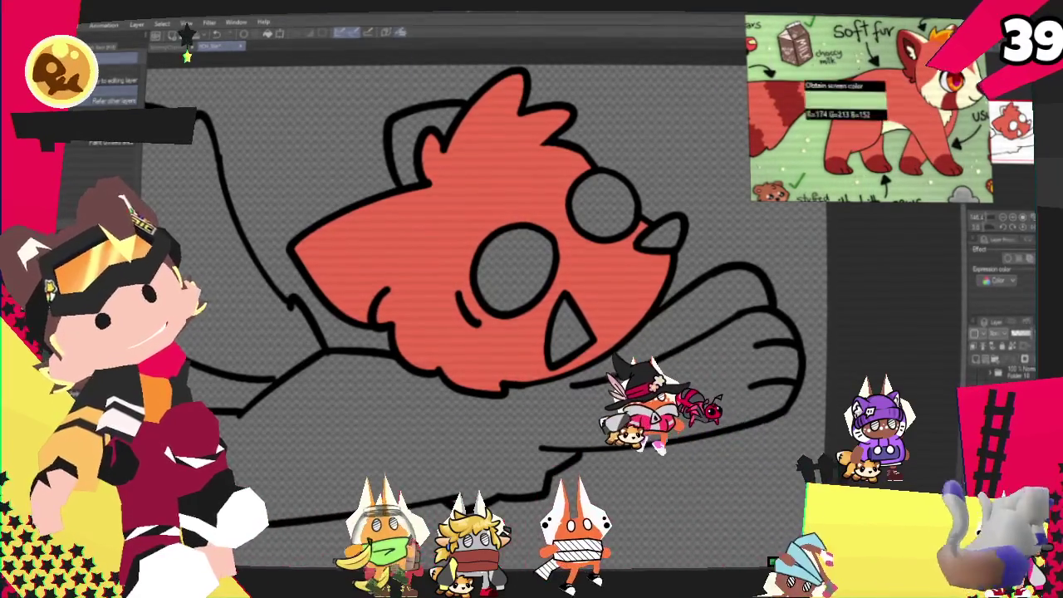
{"action": "key", "text": "p"}
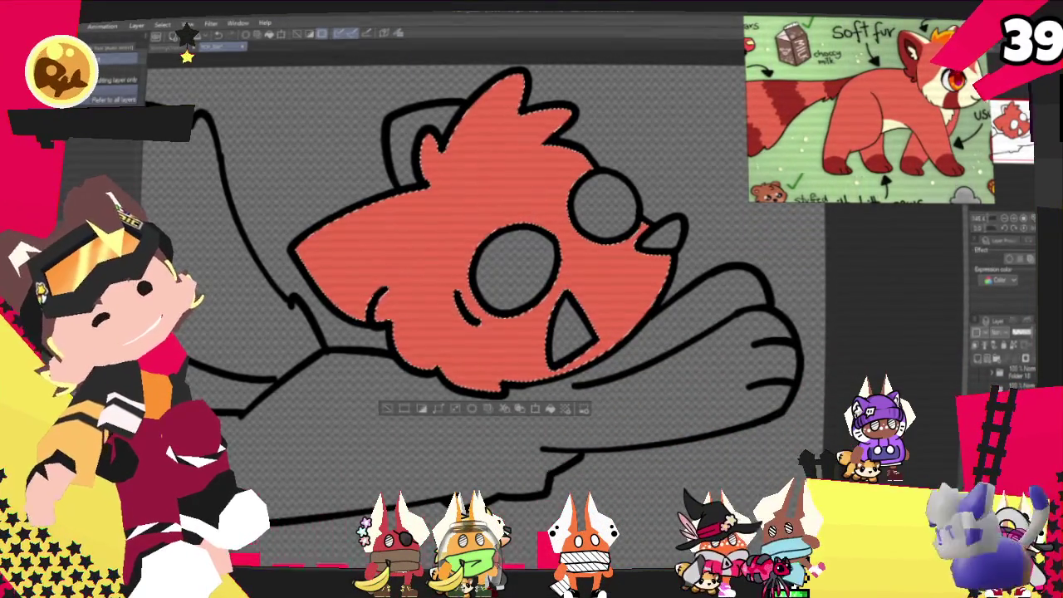
{"action": "mouse_move", "coordinate": [465, 328]}
{"action": "left_mouse_down"}
{"action": "mouse_move", "coordinate": [555, 262]}
{"action": "mouse_move", "coordinate": [581, 227]}
{"action": "left_mouse_up"}
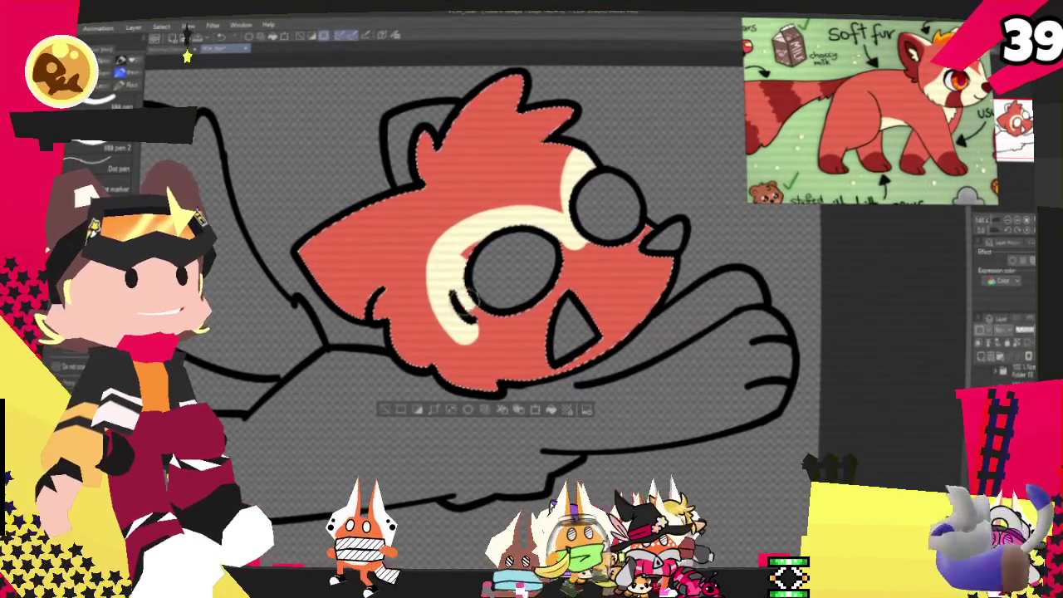
{"action": "mouse_move", "coordinate": [470, 332]}
{"action": "left_mouse_down"}
{"action": "mouse_move", "coordinate": [610, 232]}
{"action": "mouse_move", "coordinate": [656, 266]}
{"action": "left_mouse_up"}
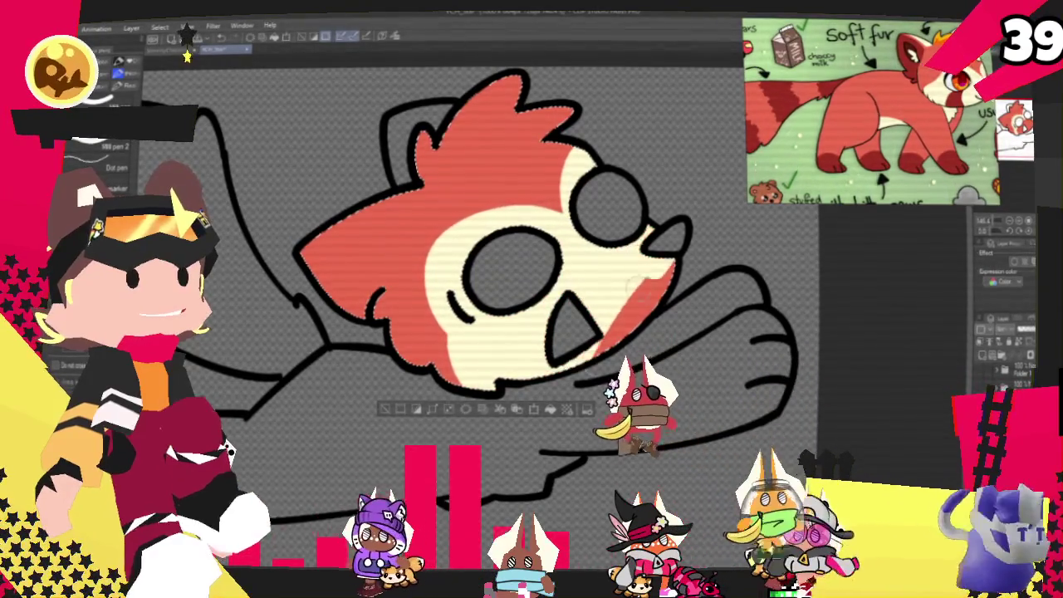
{"action": "key", "text": "ctrl+d"}
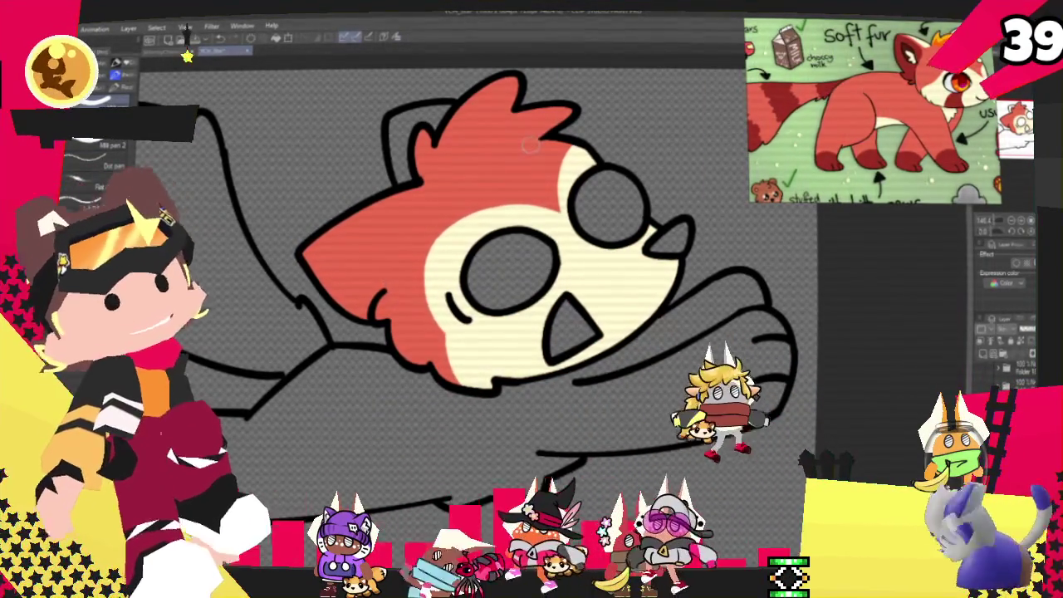
{"action": "left_click_drag", "start_coordinate": [539, 140], "coordinate": [425, 176]}
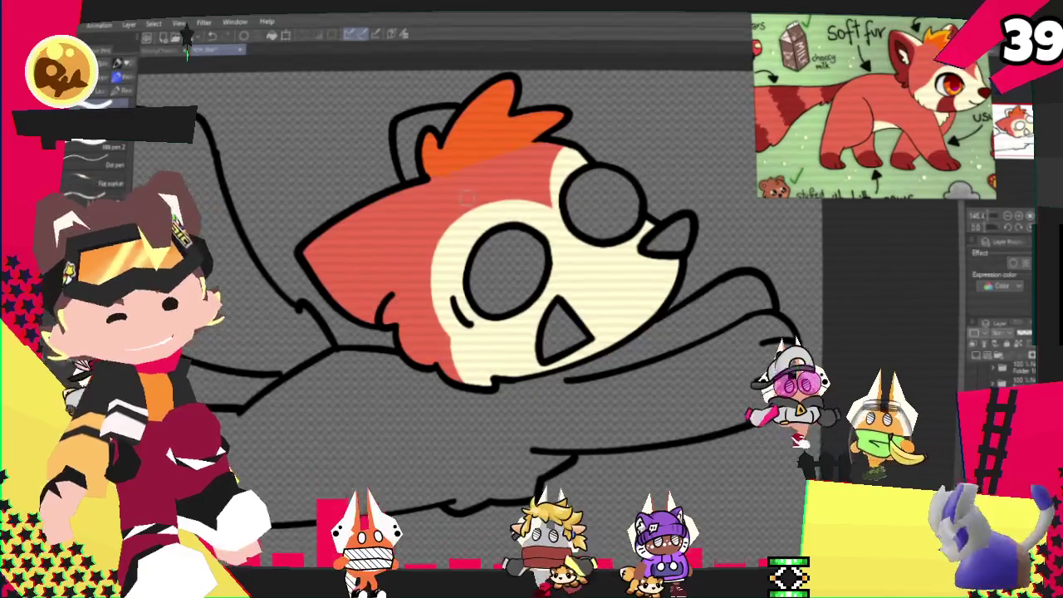
- Add a yellow highlight to the orange fur tuft
{"action": "scroll", "coordinate": [634, 87], "scroll_direction": "up", "scroll_amount": 2}
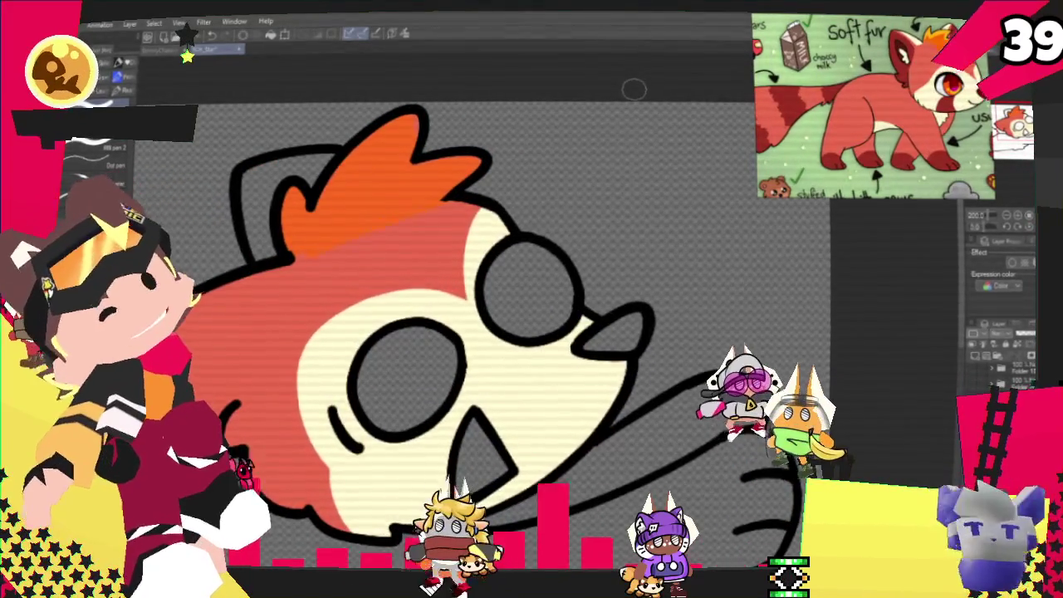
{"action": "left_click_drag", "start_coordinate": [295, 249], "coordinate": [283, 196]}
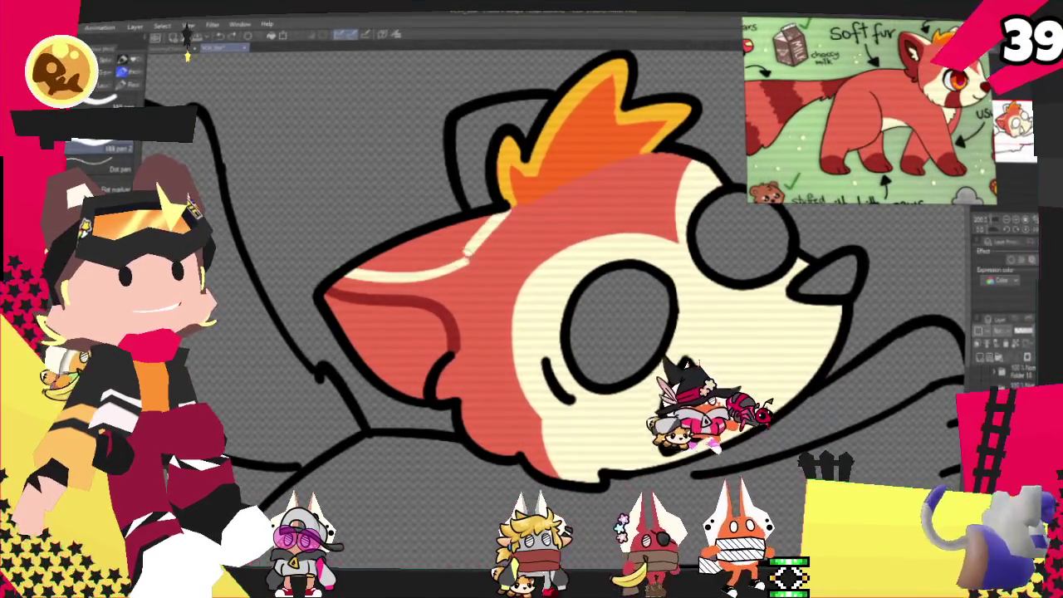
{"action": "left_click_drag", "start_coordinate": [341, 275], "coordinate": [467, 262]}
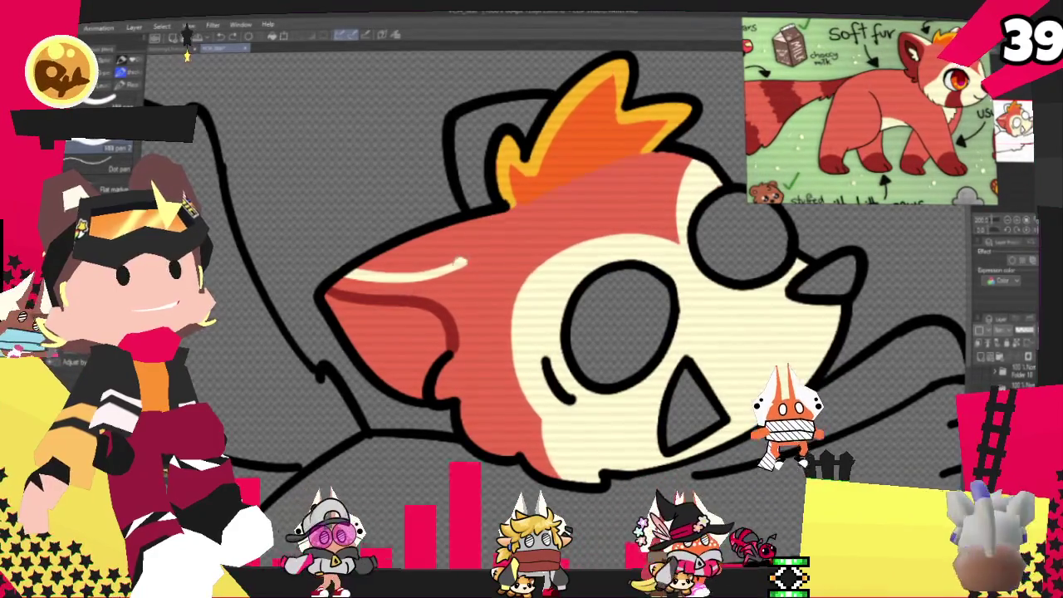
- Fill the lower-left fur patch and the inner ear with dark red
{"action": "key", "text": "g"}
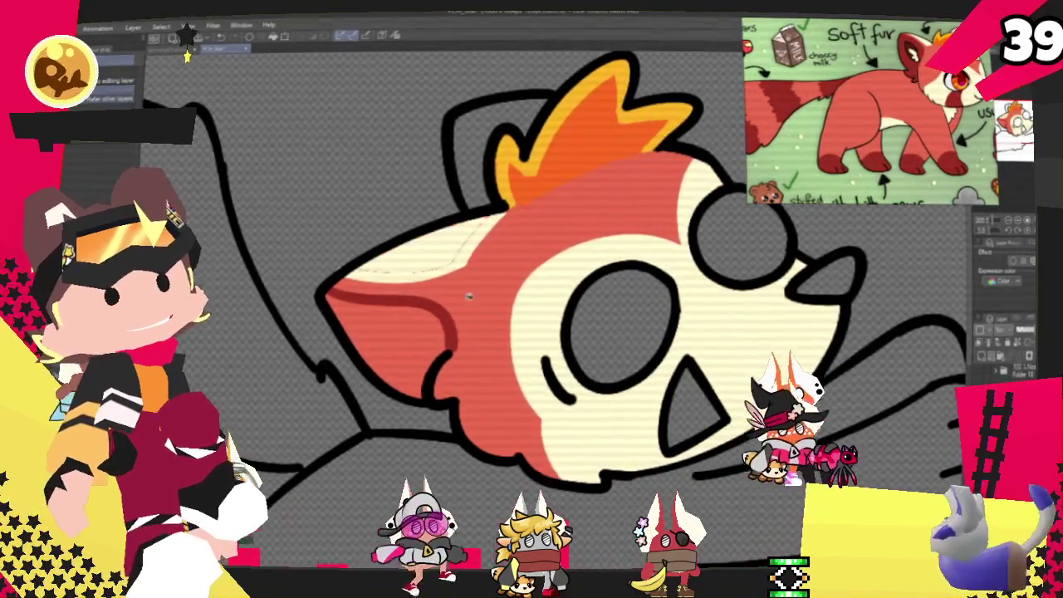
{"action": "left_click", "coordinate": [436, 309]}
{"action": "key", "text": "p"}
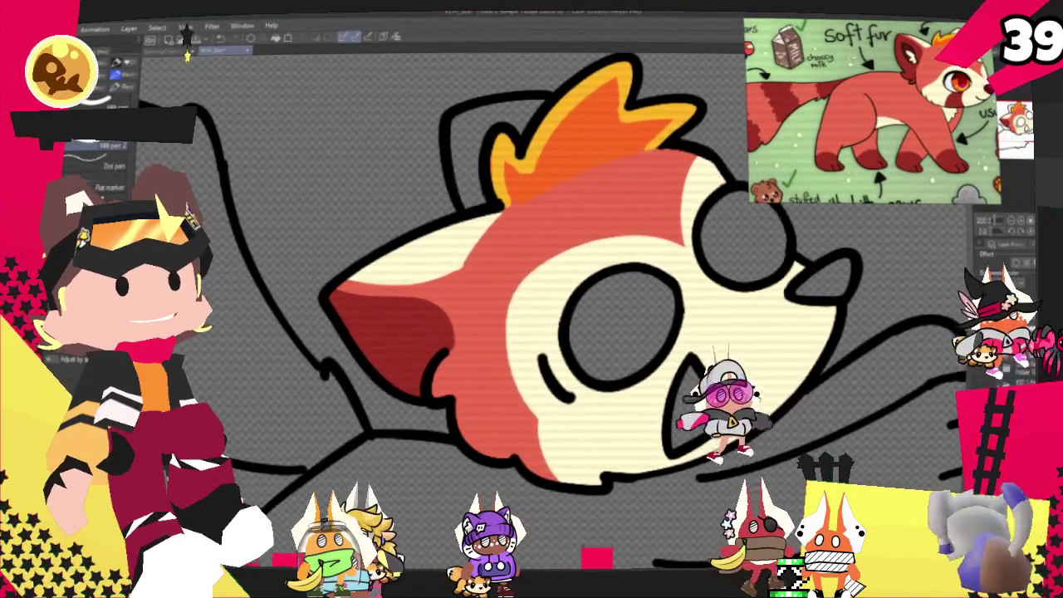
{"action": "left_click", "coordinate": [477, 158]}
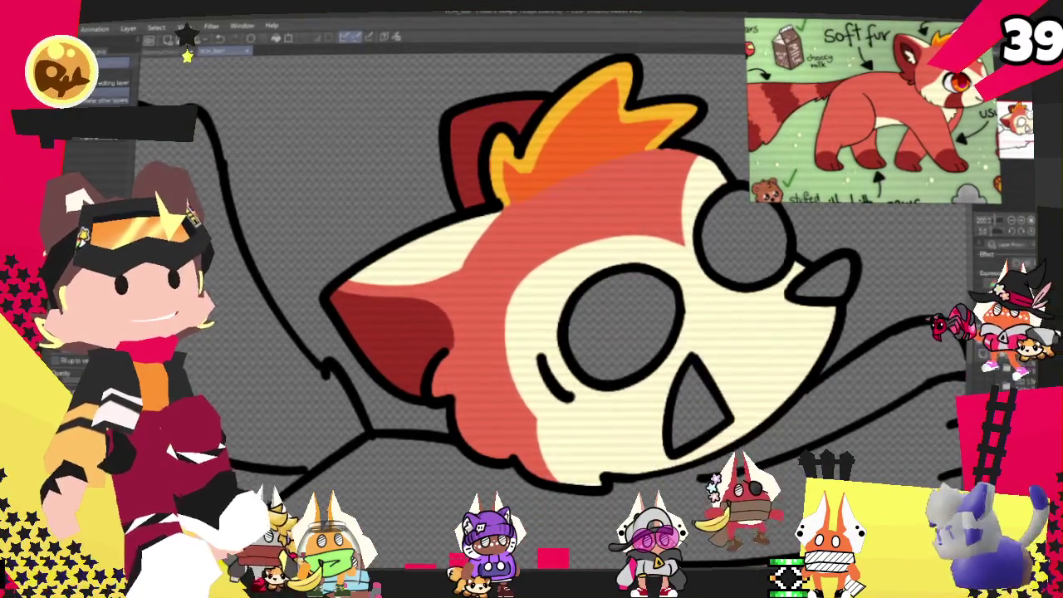
{"action": "scroll", "coordinate": [531, 315], "scroll_direction": "up", "scroll_amount": 2}
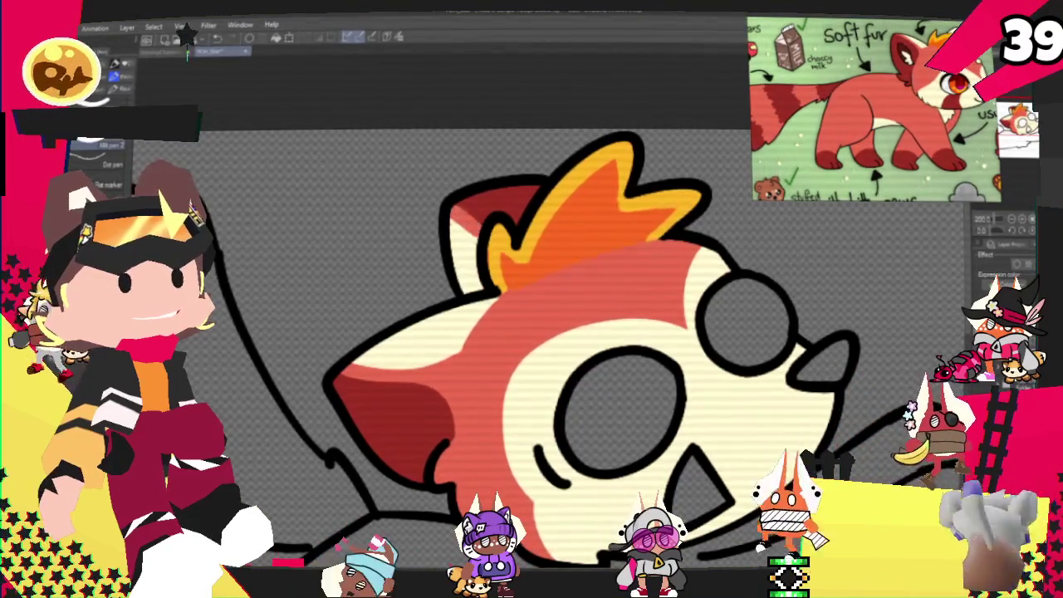
{"action": "scroll", "coordinate": [532, 332], "scroll_direction": "down", "scroll_amount": 1}
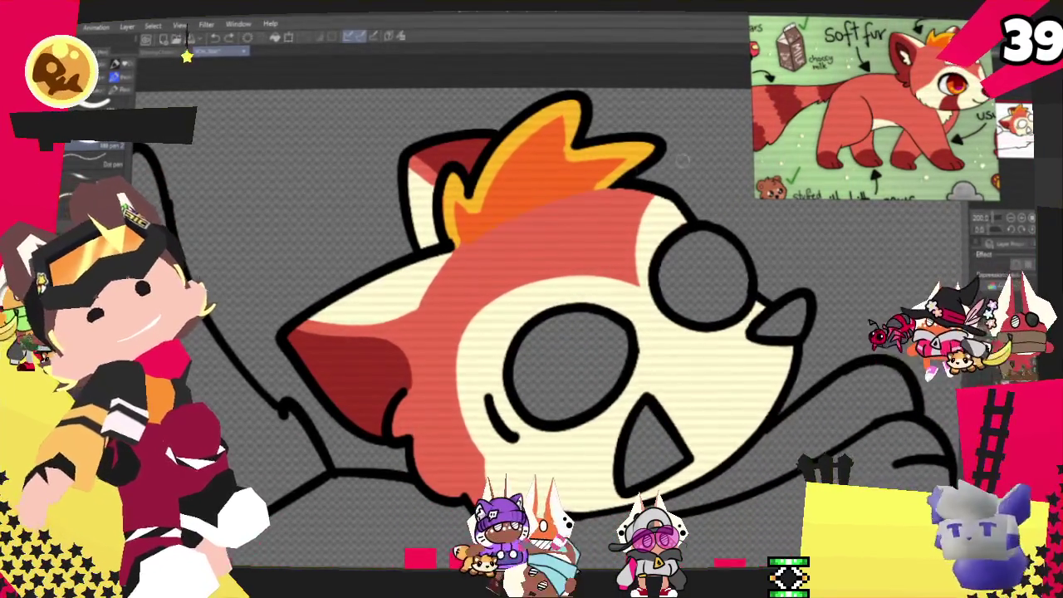
{"action": "scroll", "coordinate": [532, 333], "scroll_direction": "down", "scroll_amount": 1}
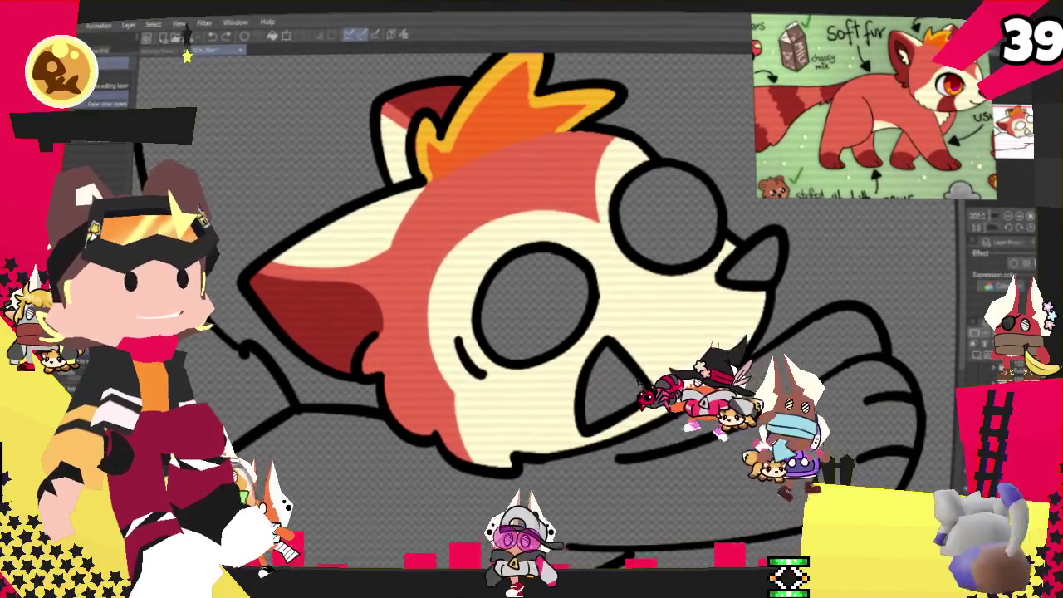
- Fill both eyes white and the nose dark red
{"action": "left_click", "coordinate": [523, 311]}
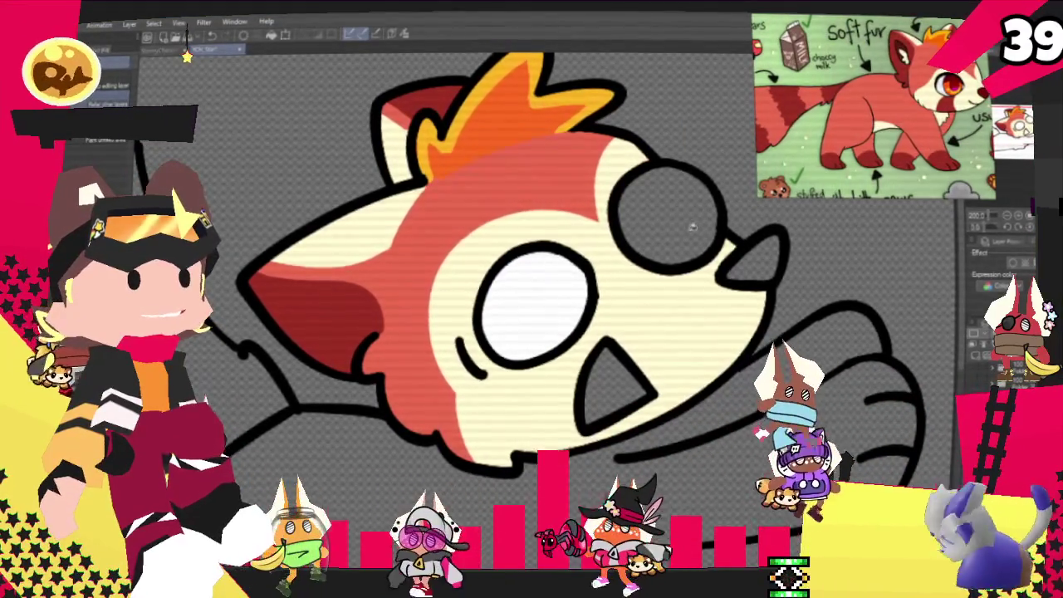
{"action": "left_click", "coordinate": [674, 231]}
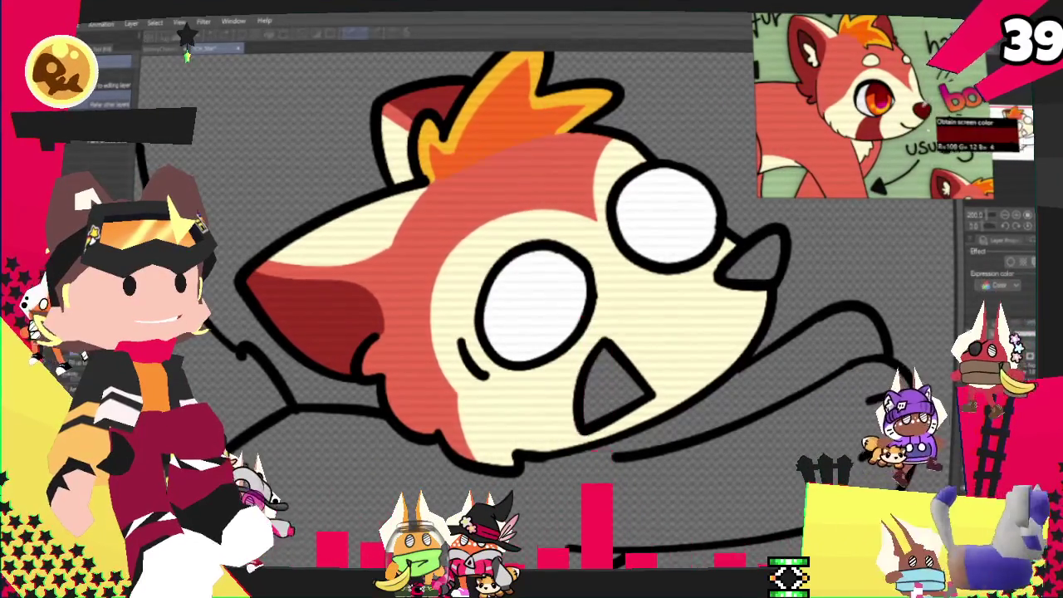
{"action": "left_click", "coordinate": [754, 249]}
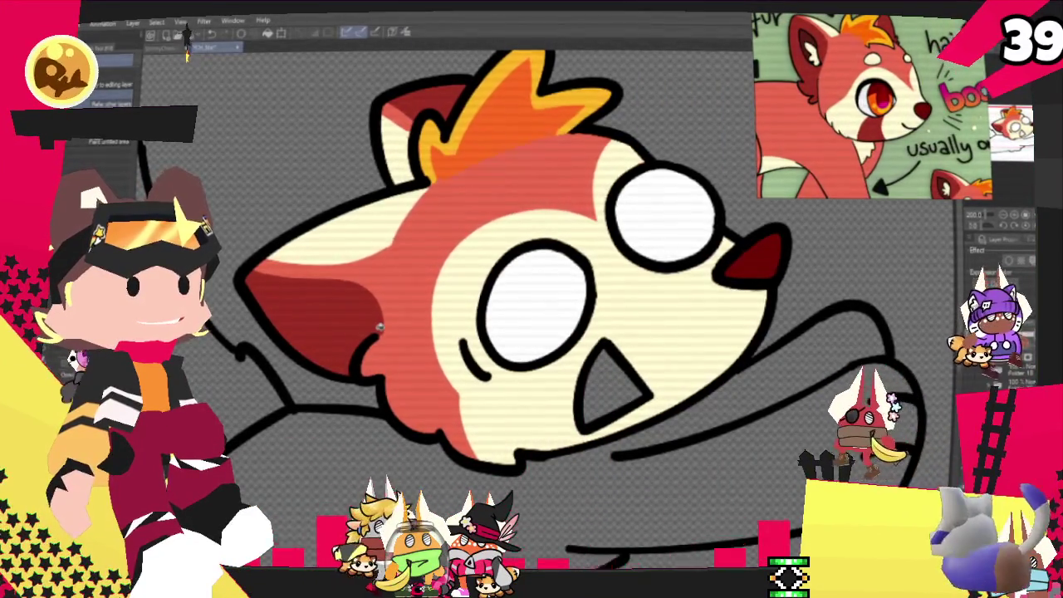
- Paint a red marking down the cheek and fill the open mouth pink
{"action": "key", "text": "p"}
{"action": "left_click_drag", "start_coordinate": [541, 376], "coordinate": [552, 444]}
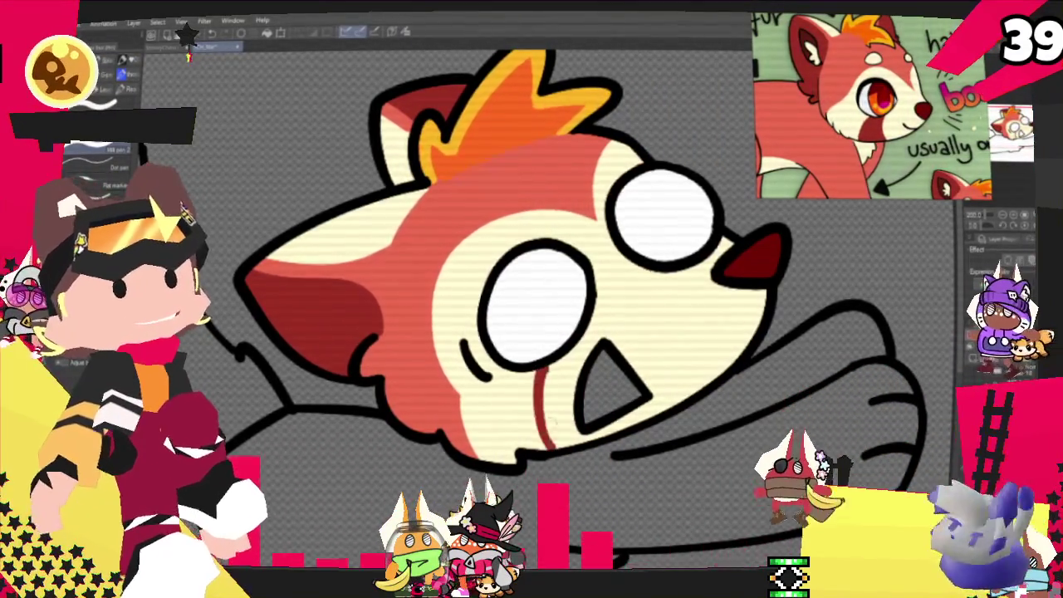
{"action": "left_click_drag", "start_coordinate": [502, 374], "coordinate": [508, 440]}
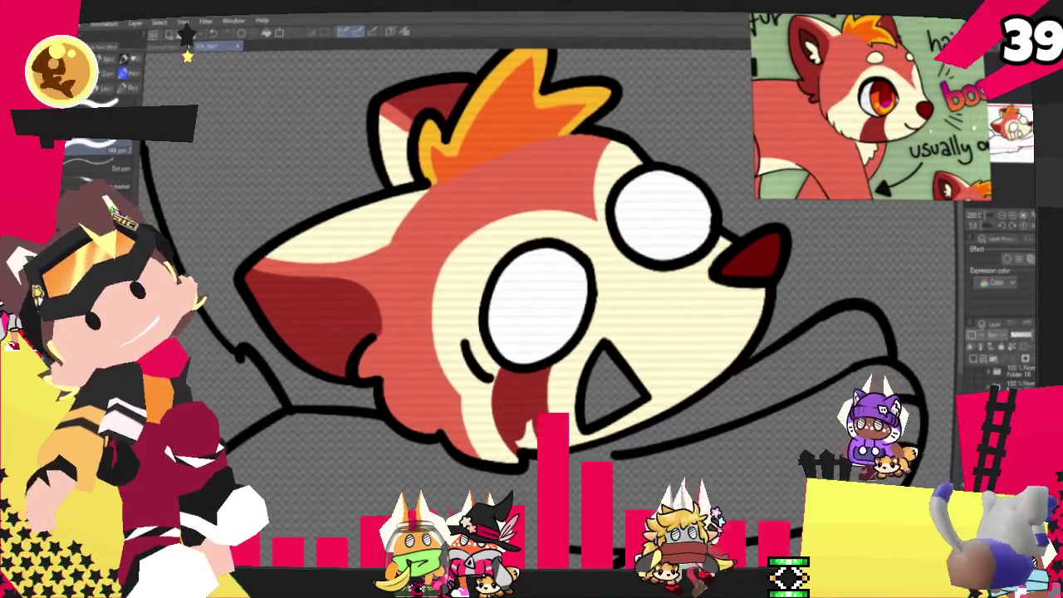
{"action": "left_click_drag", "start_coordinate": [515, 395], "coordinate": [528, 431]}
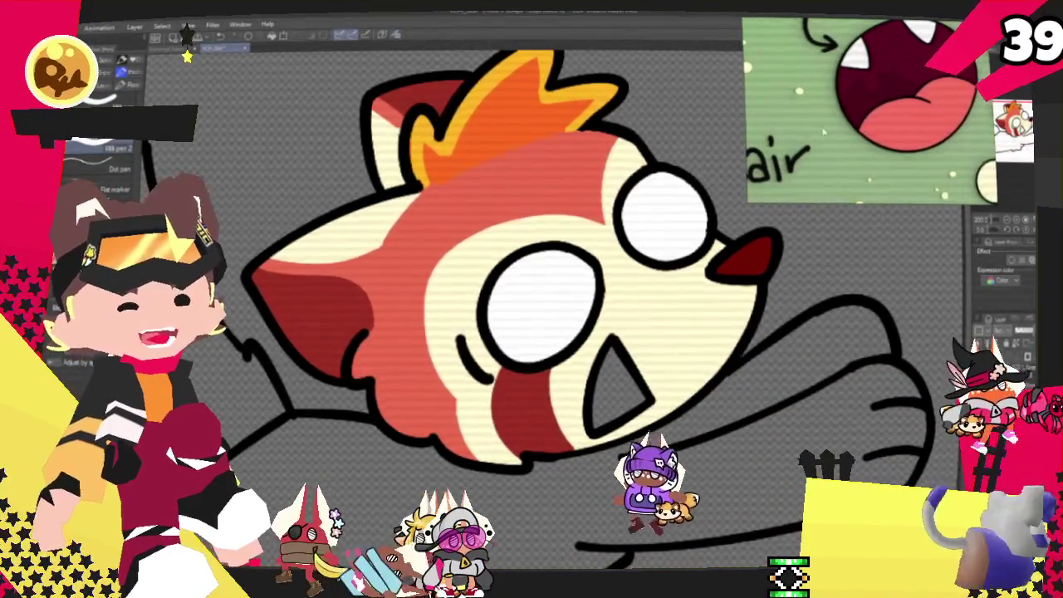
{"action": "key", "text": "g"}
{"action": "left_click", "coordinate": [623, 382]}
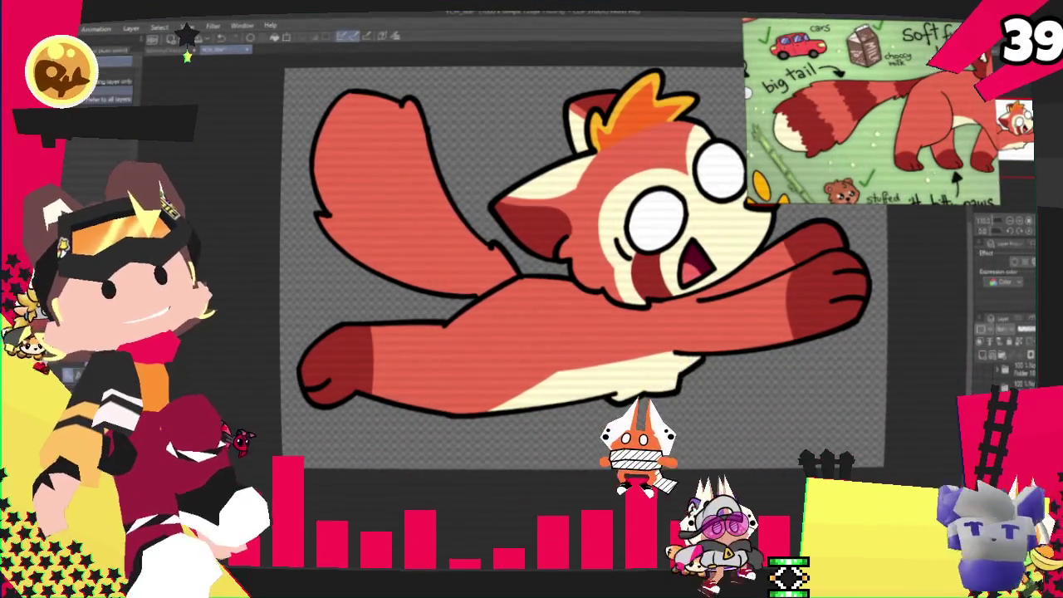
- Select the tail area to prepare for painting its stripes
{"action": "left_click", "coordinate": [415, 229]}
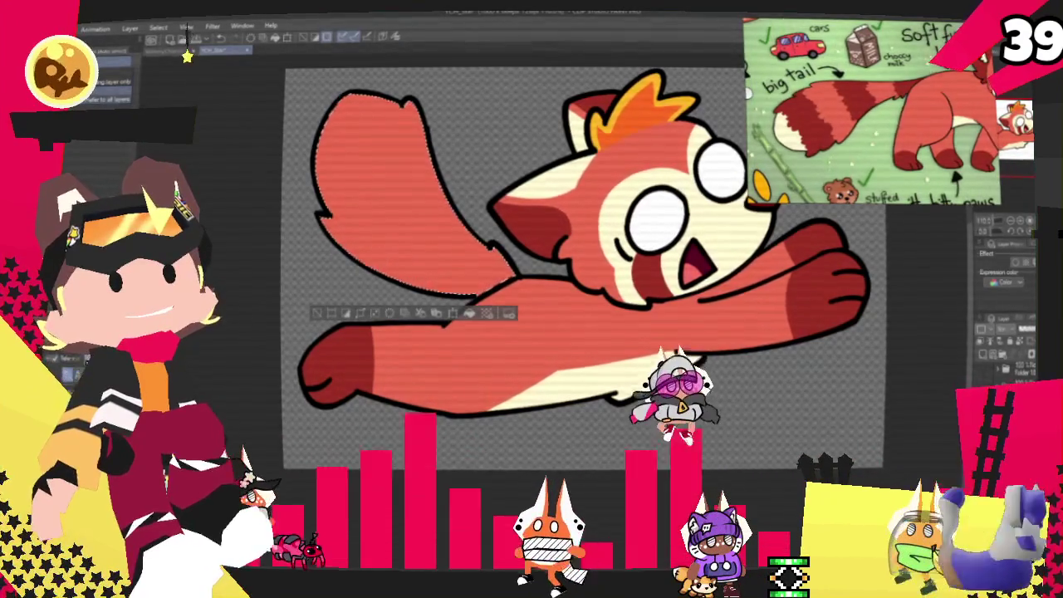
{"action": "key", "text": "p"}
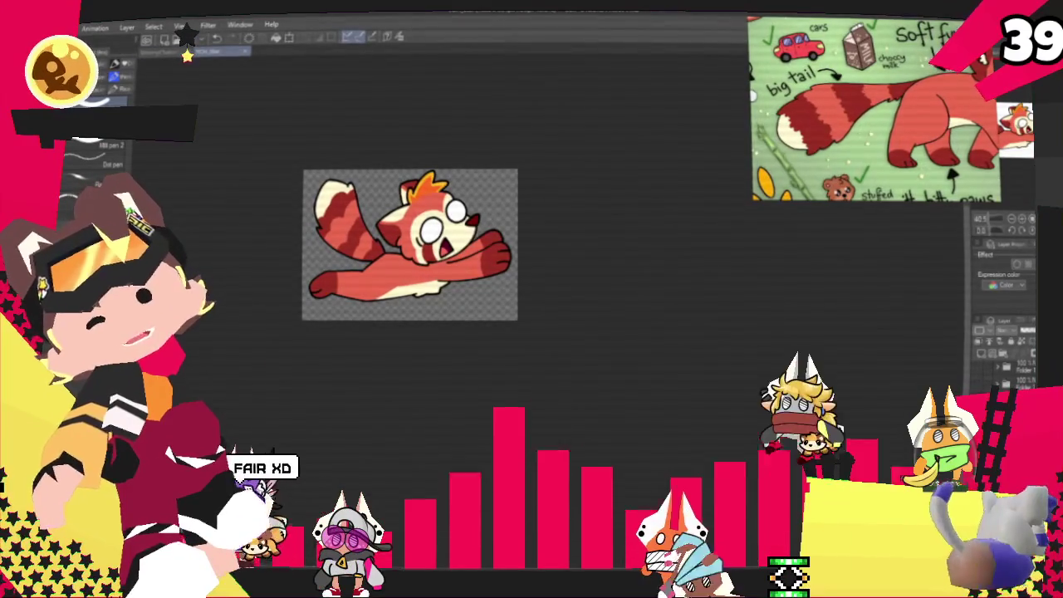
- Export the red panda as a single-layer PNG and confirm the export
{"action": "left_click", "coordinate": [25, 27]}
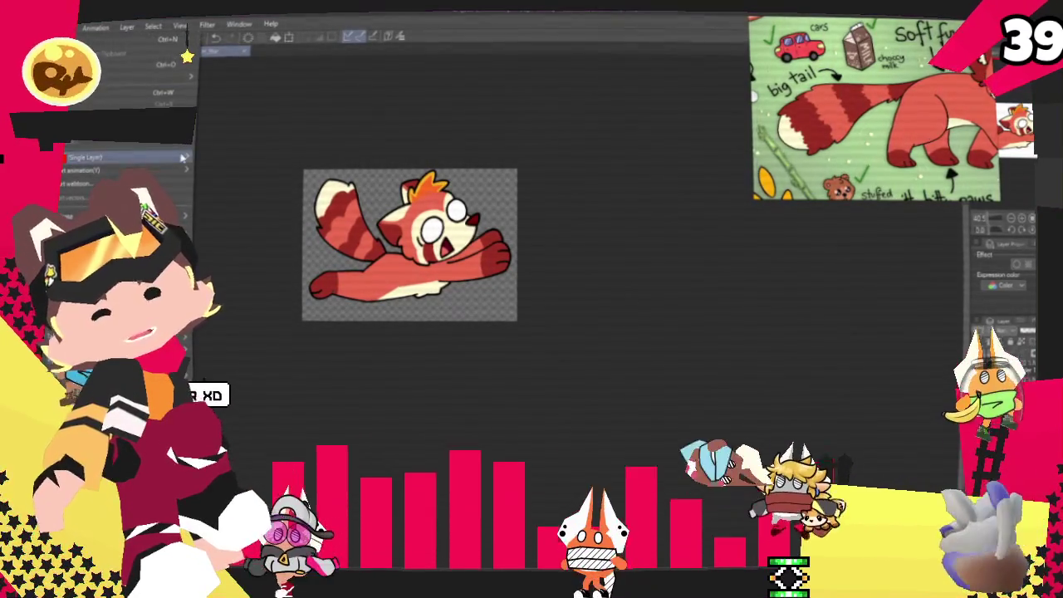
{"action": "mouse_move", "coordinate": [125, 157]}
{"action": "left_click", "coordinate": [236, 190]}
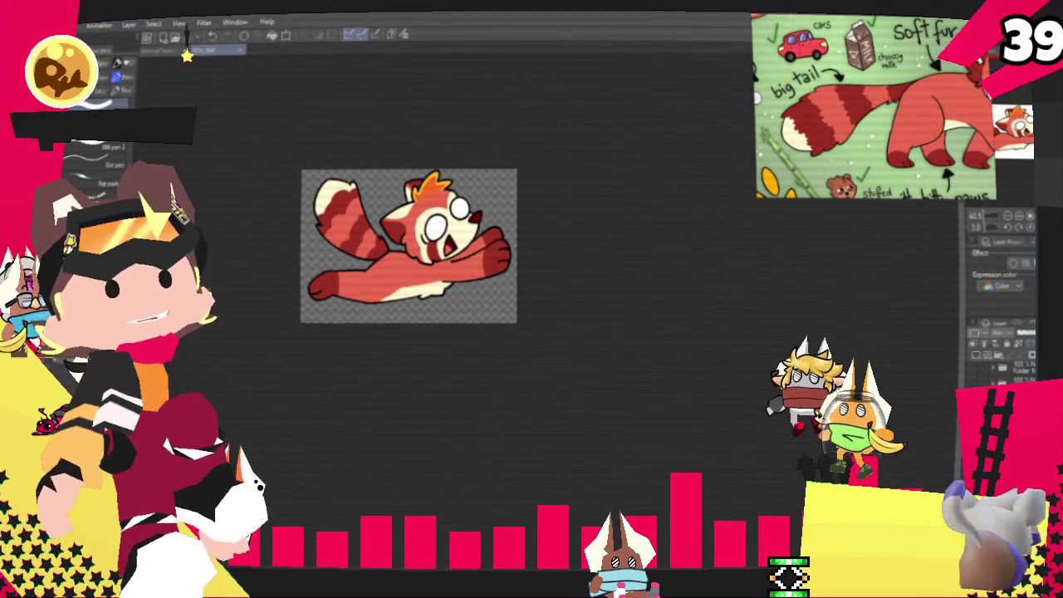
{"action": "key", "text": "Return"}
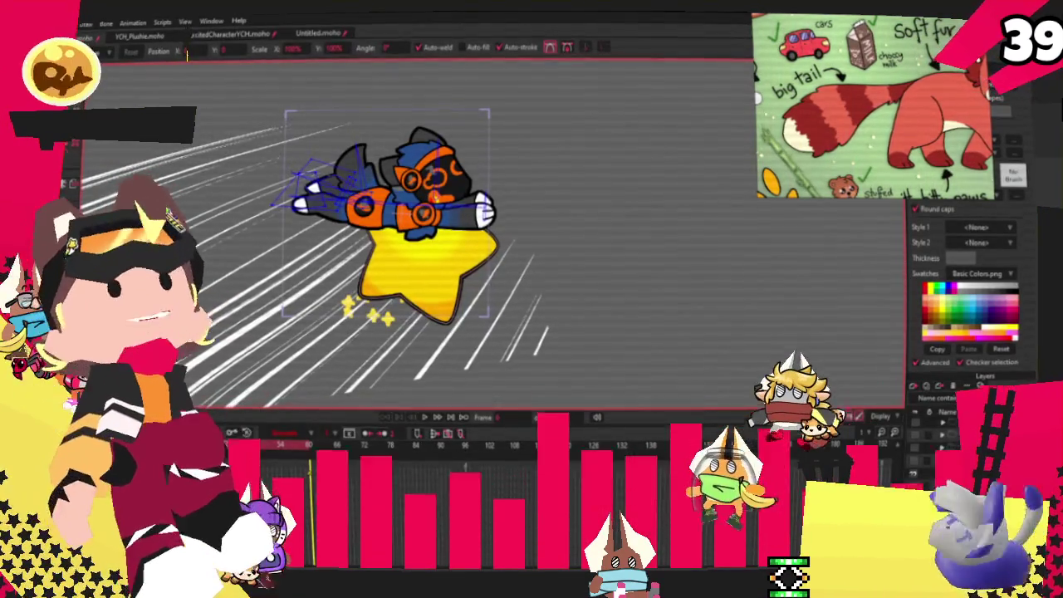
- Set the red panda PNG as the new source image of the star rider's character layer
{"action": "key", "text": "m"}
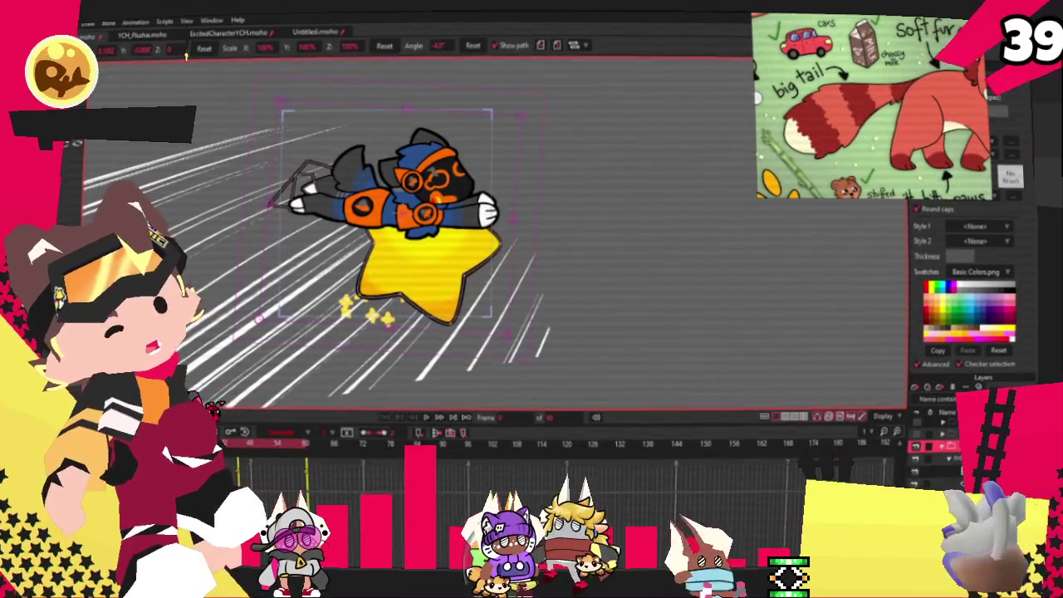
{"action": "double_click", "coordinate": [939, 472]}
{"action": "left_click", "coordinate": [700, 154]}
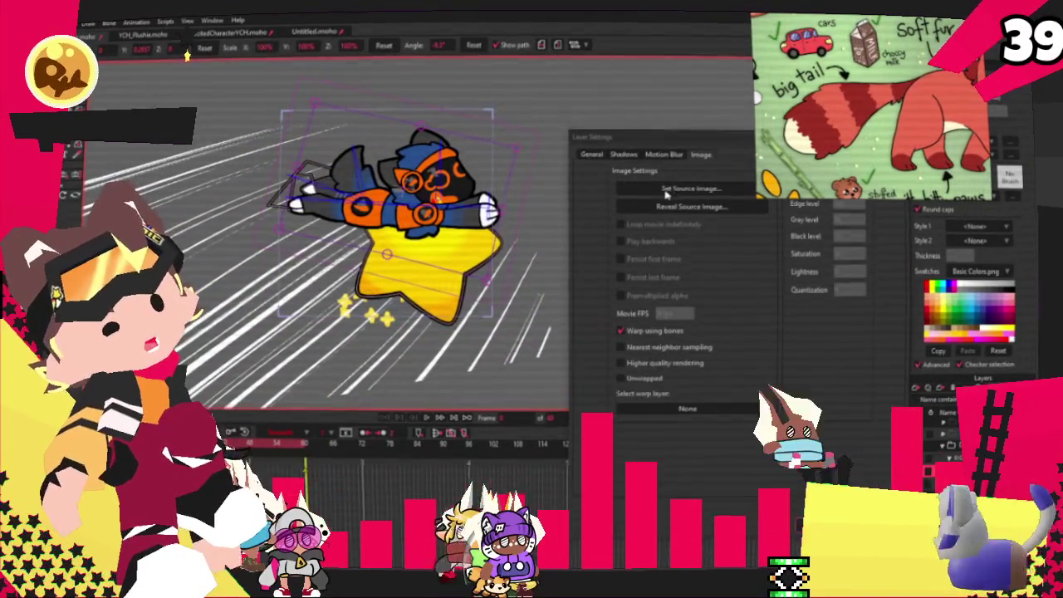
{"action": "left_click", "coordinate": [666, 191]}
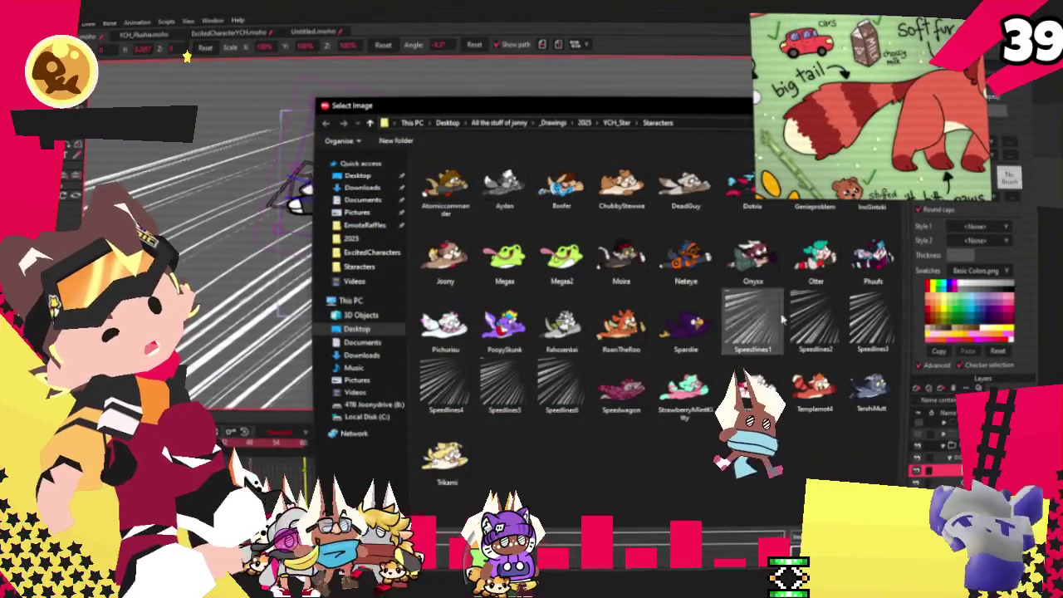
{"action": "double_click", "coordinate": [781, 320]}
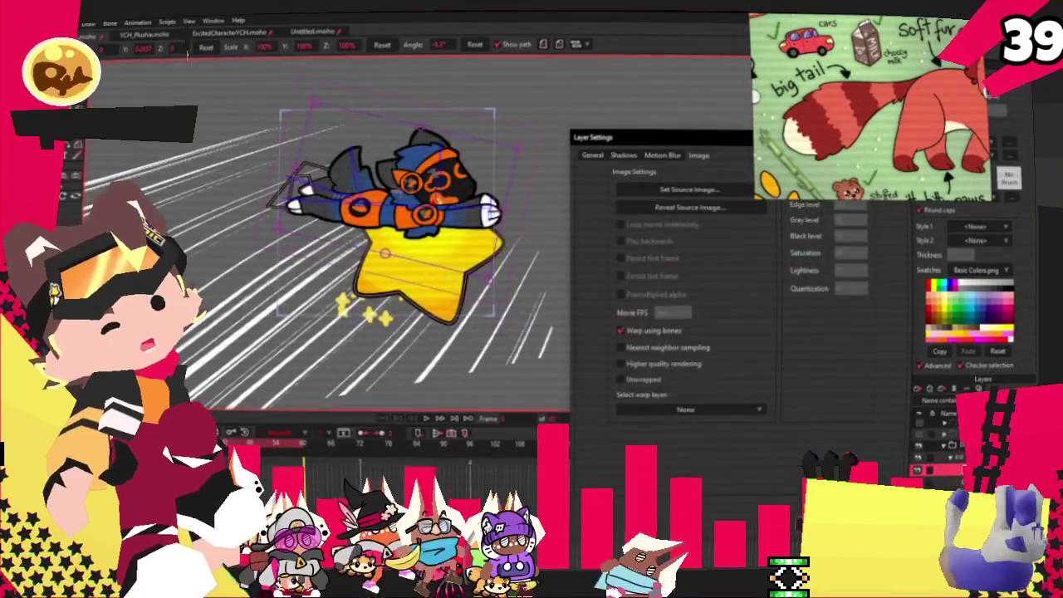
{"action": "key", "text": "Return"}
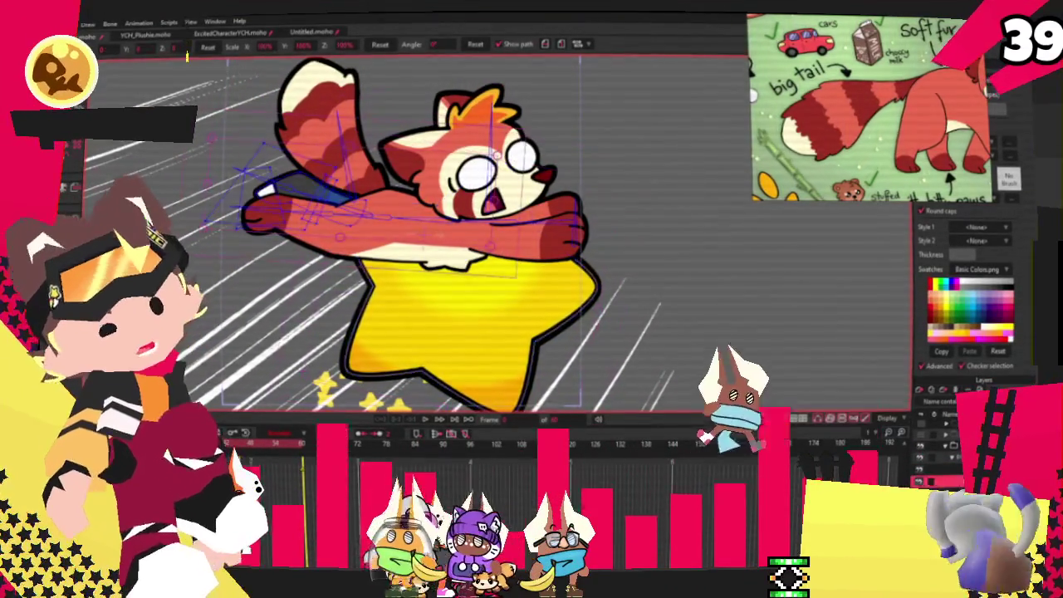
- Zoom in and remove the leftover blue shape behind the panda's arm
{"action": "scroll", "coordinate": [232, 151], "scroll_direction": "up", "scroll_amount": 2}
{"action": "scroll", "coordinate": [232, 151], "scroll_direction": "up", "scroll_amount": 2}
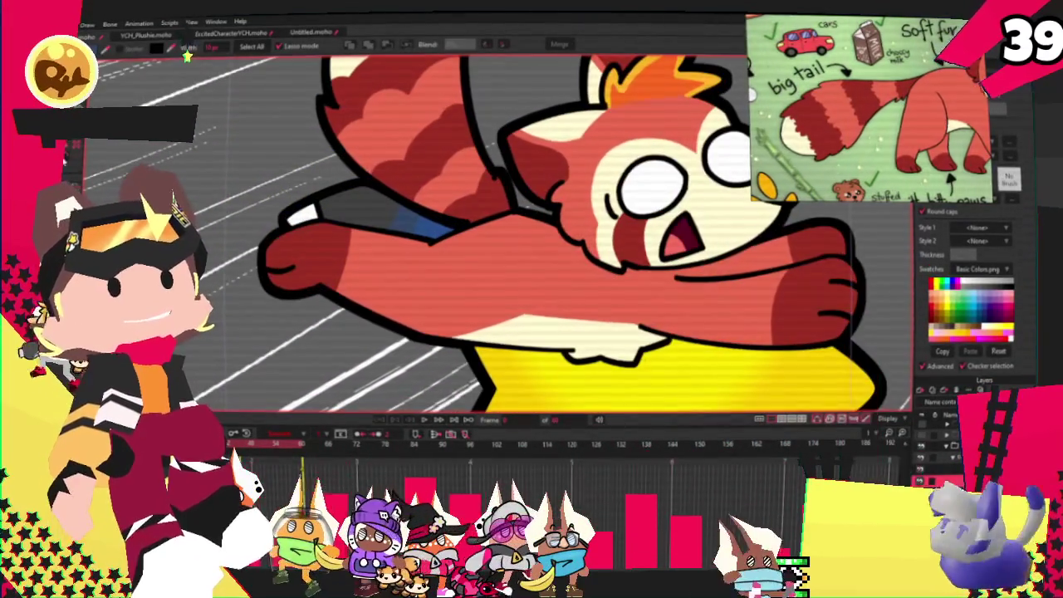
{"action": "scroll", "coordinate": [260, 152], "scroll_direction": "up", "scroll_amount": 3}
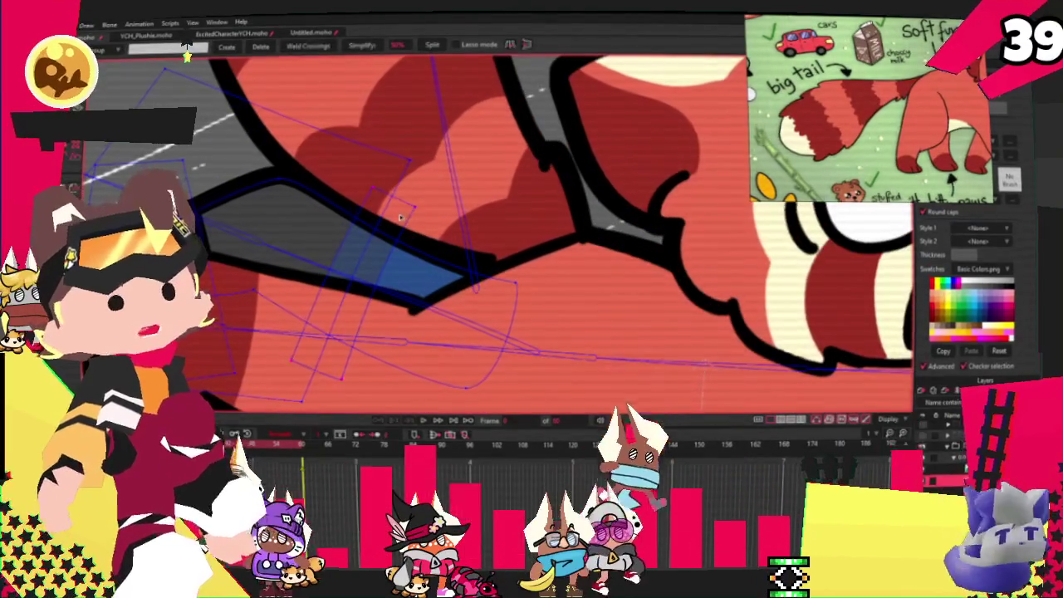
{"action": "scroll", "coordinate": [260, 151], "scroll_direction": "down", "scroll_amount": 3}
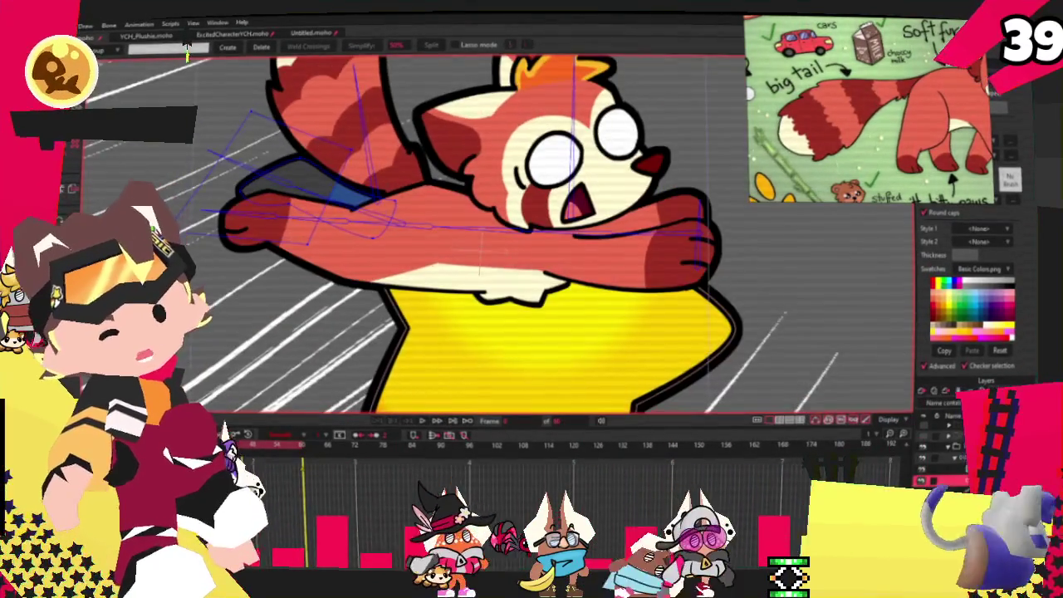
{"action": "key", "text": "q"}
{"action": "left_click", "coordinate": [355, 195]}
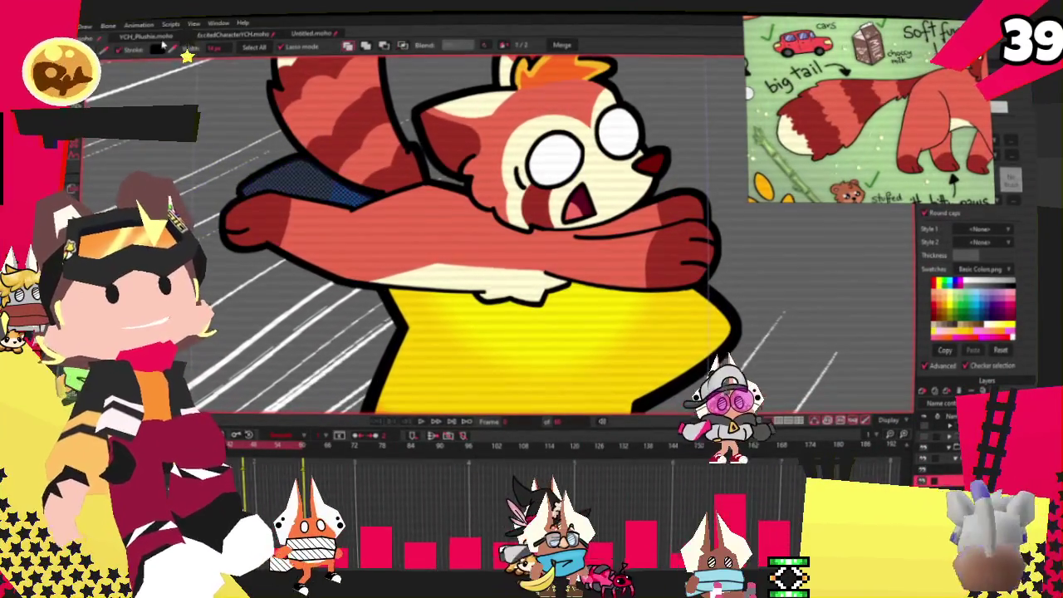
{"action": "key", "text": "Escape"}
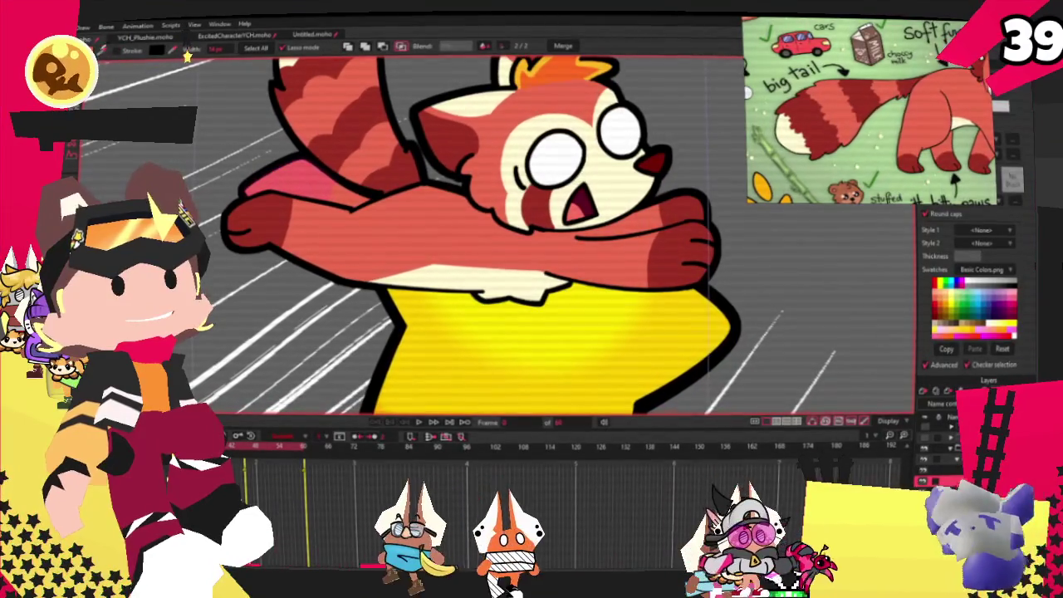
- Move the arm's end point up to fit the panda, then play back the animation
{"action": "scroll", "coordinate": [201, 142], "scroll_direction": "up", "scroll_amount": 2}
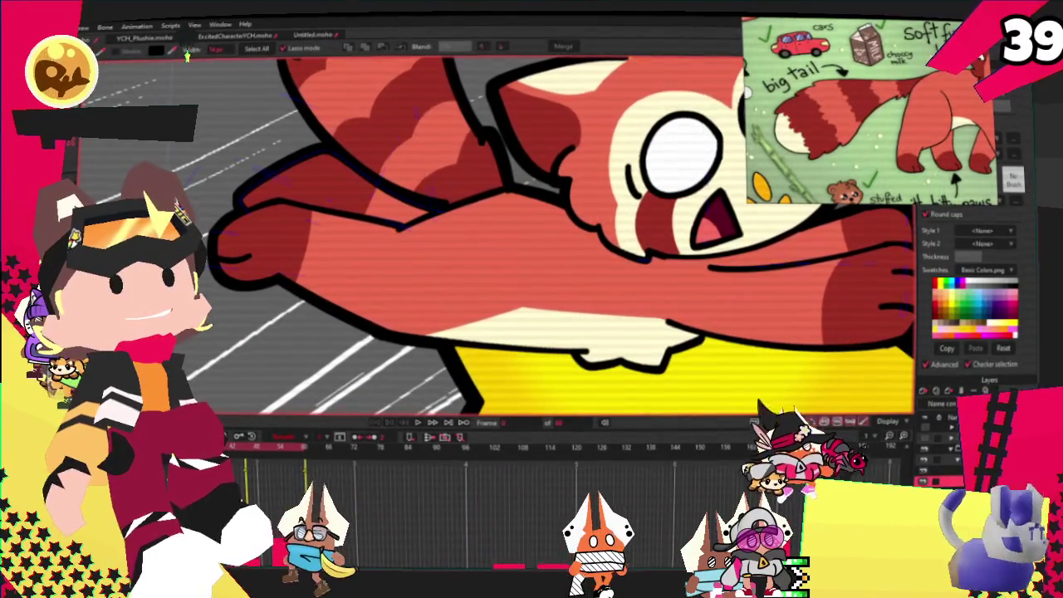
{"action": "key", "text": "t"}
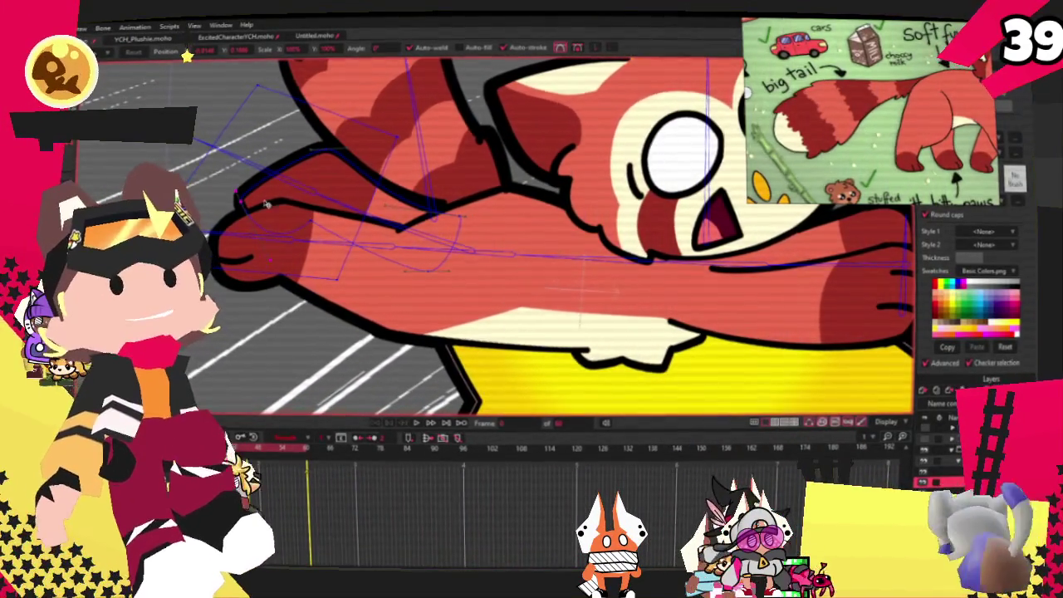
{"action": "left_click_drag", "start_coordinate": [266, 205], "coordinate": [258, 187]}
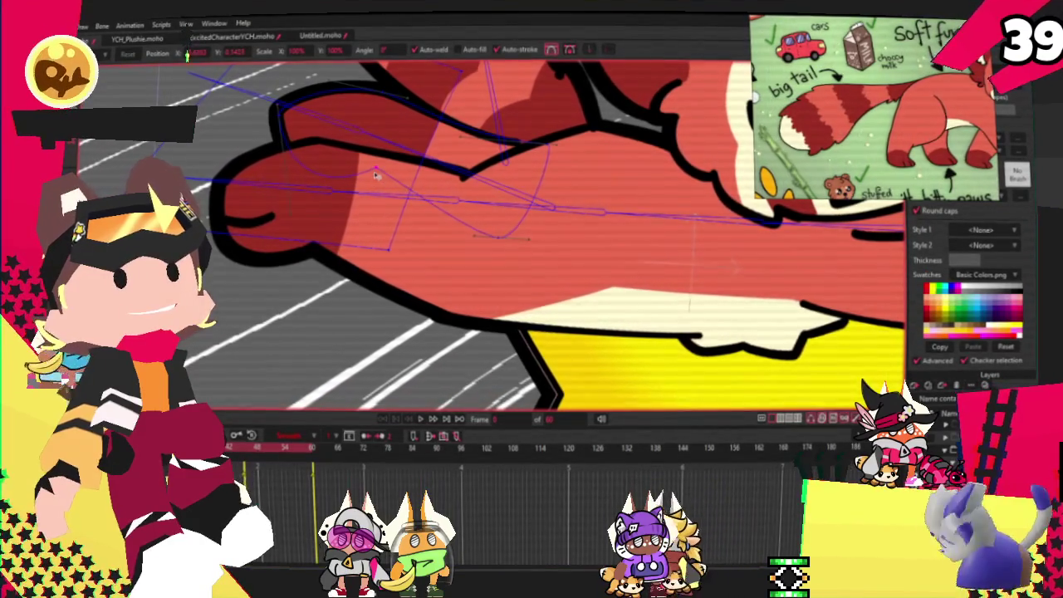
{"action": "left_click", "coordinate": [425, 420]}
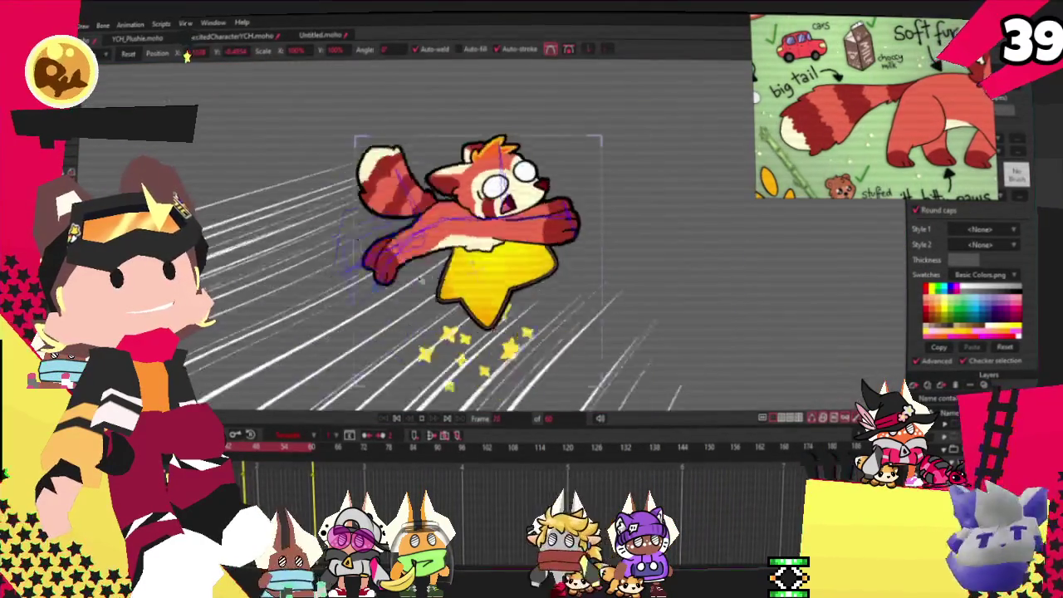